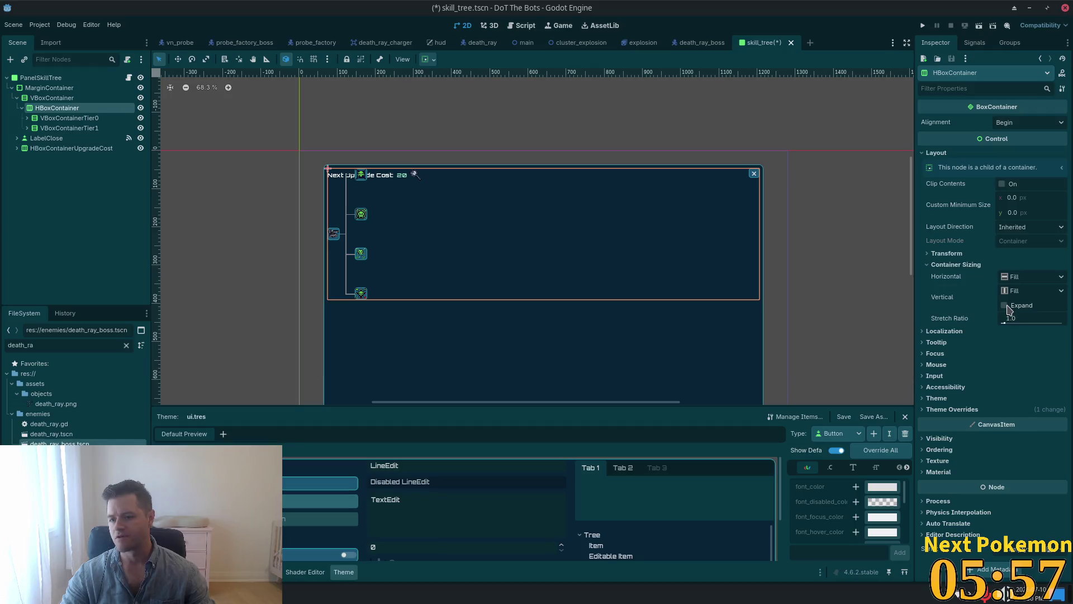
Step: Check VBoxContainerTier1's settings, then reselect HBoxContainer and its VBoxContainer parent
scroll(628, 233, down, 2)
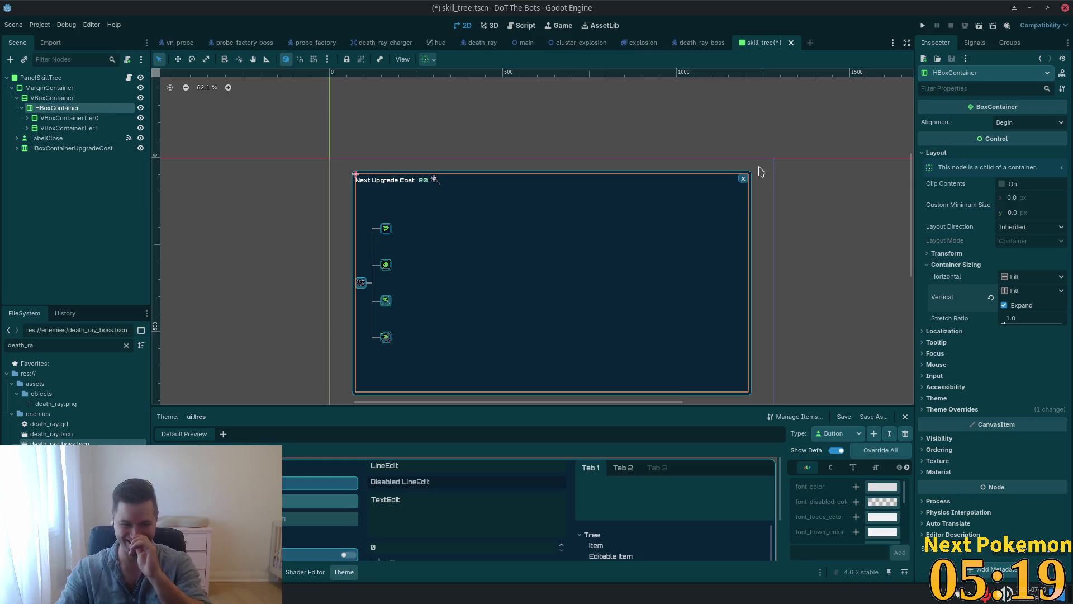
click(53, 128)
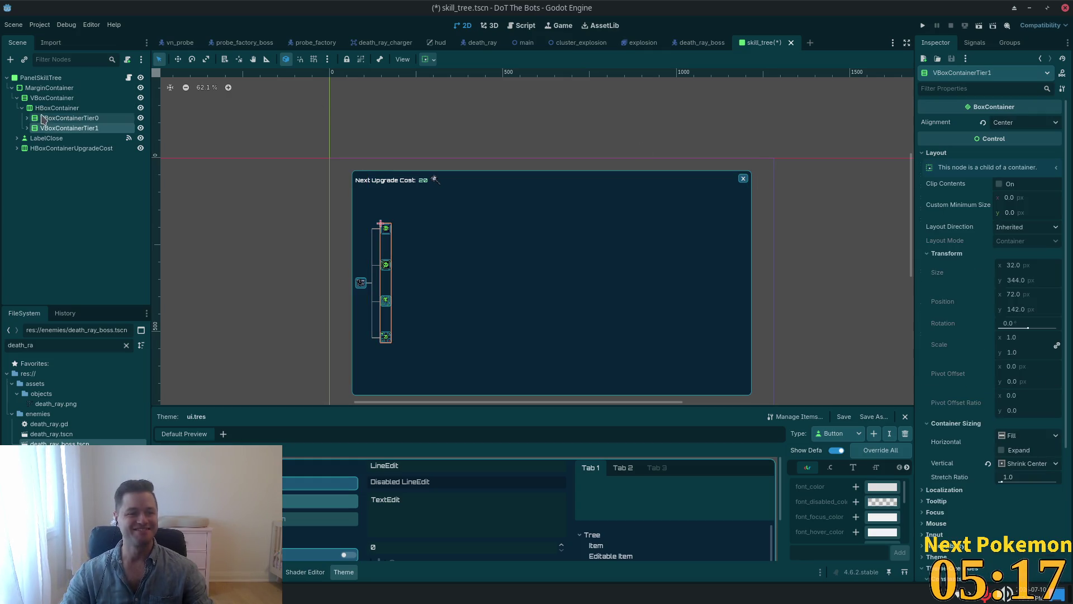
click(42, 108)
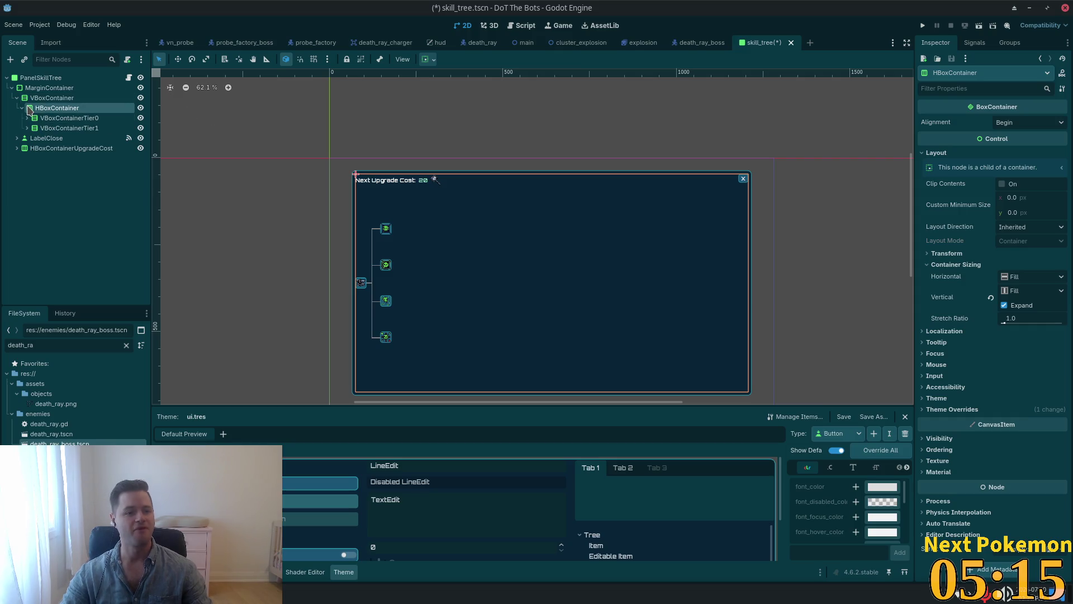
click(22, 107)
Step: Add an HBoxContainer child under VBoxContainer using the 'hbox' node search
click(52, 98)
key(ctrl+a)
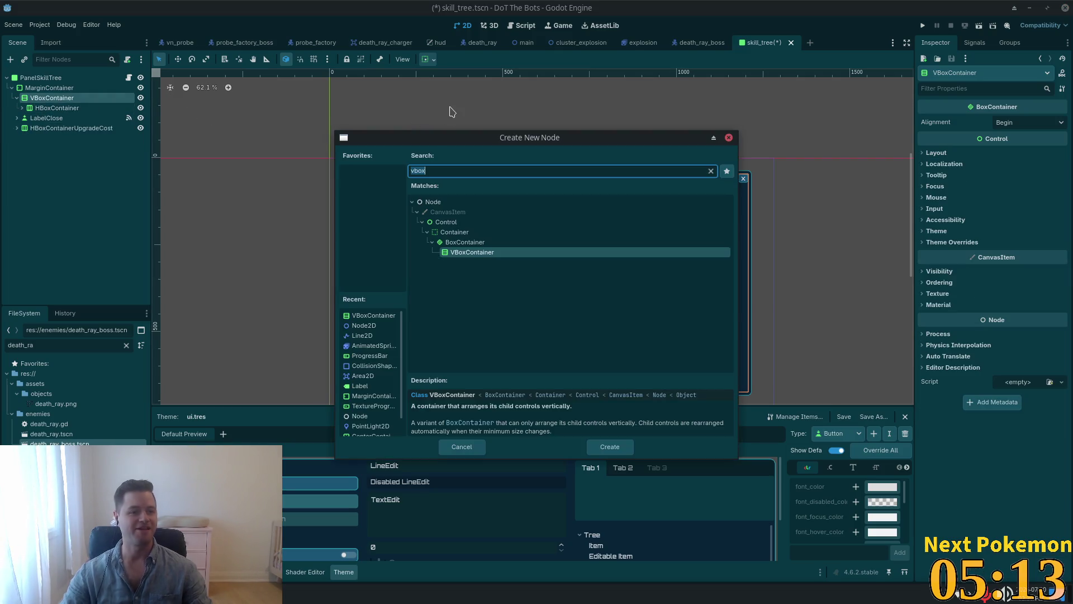
text(hbox)
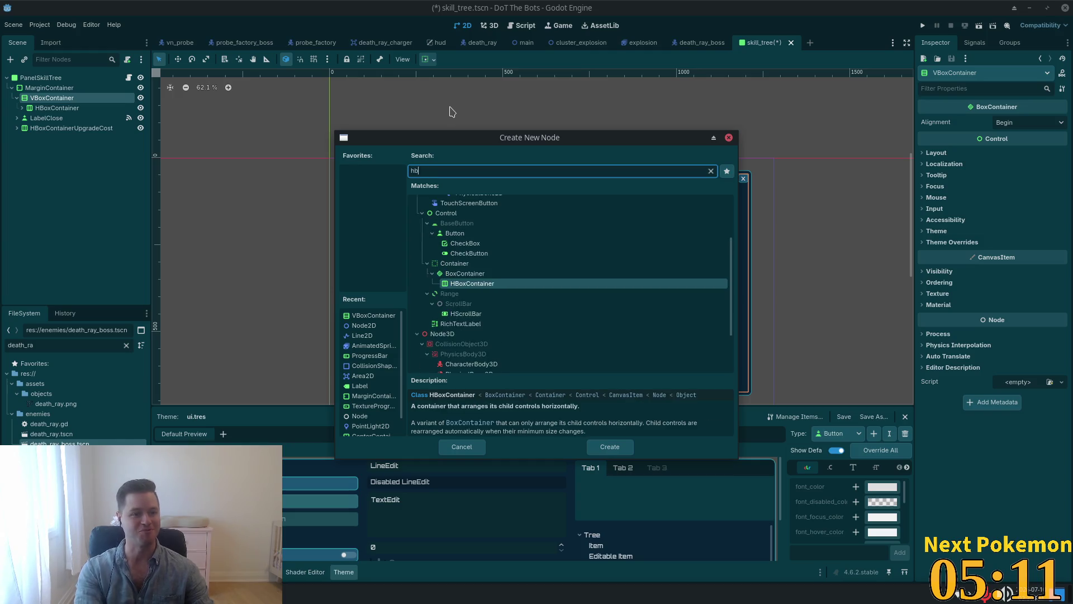
key(Return)
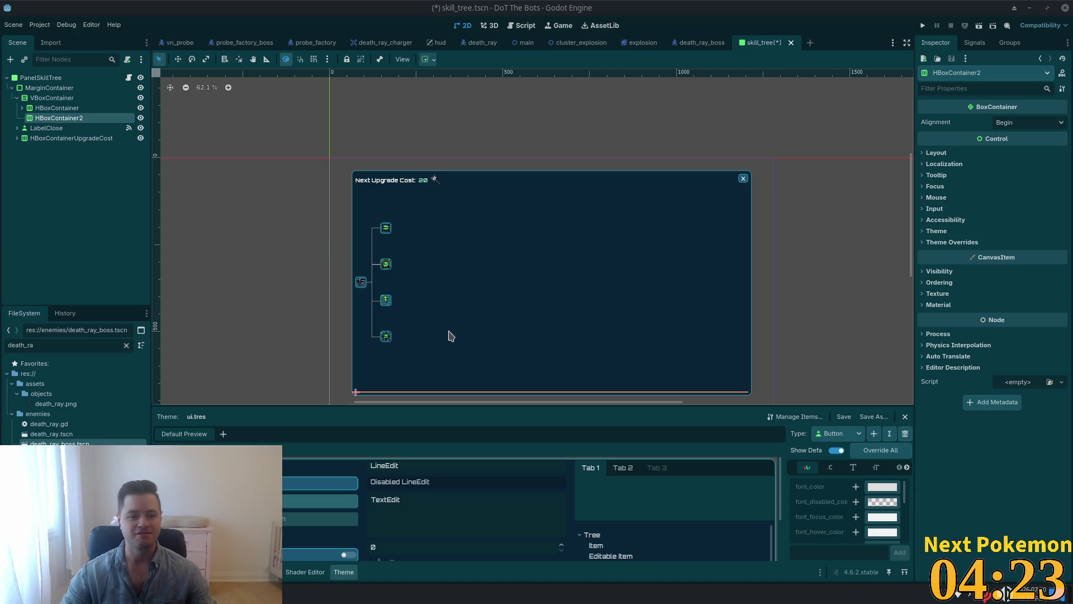
scroll(451, 335, up, 3)
mouse_move(546, 330)
mouse_down()
mouse_move(558, 110)
mouse_move(558, 242)
mouse_up()
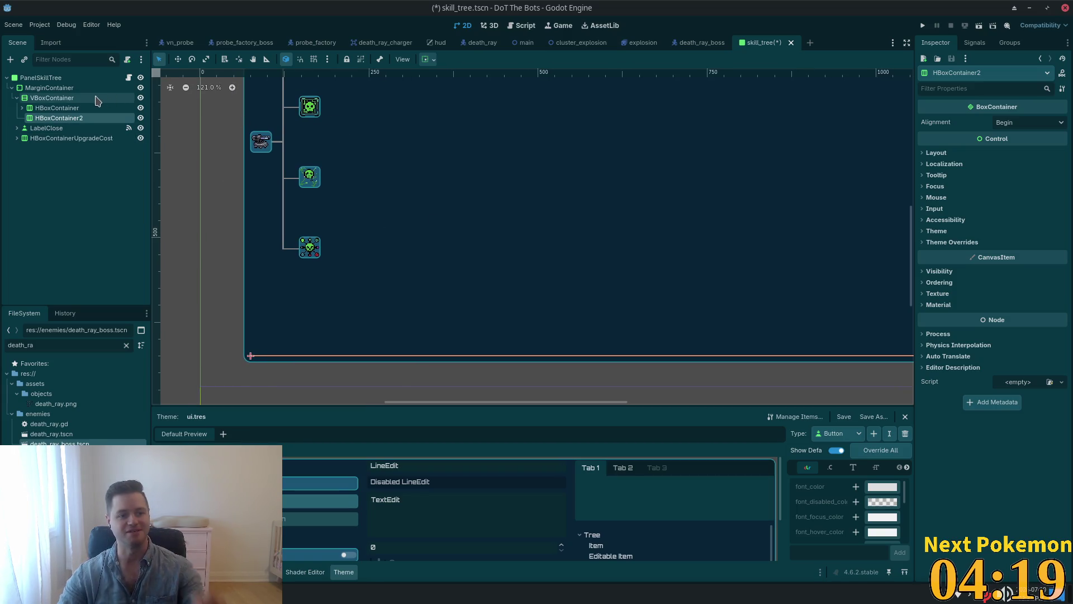
Step: Append 'WeaponUpgrades' to the original HBoxContainer's name, making it HBoxContainerWeaponUpgrades
click(69, 108)
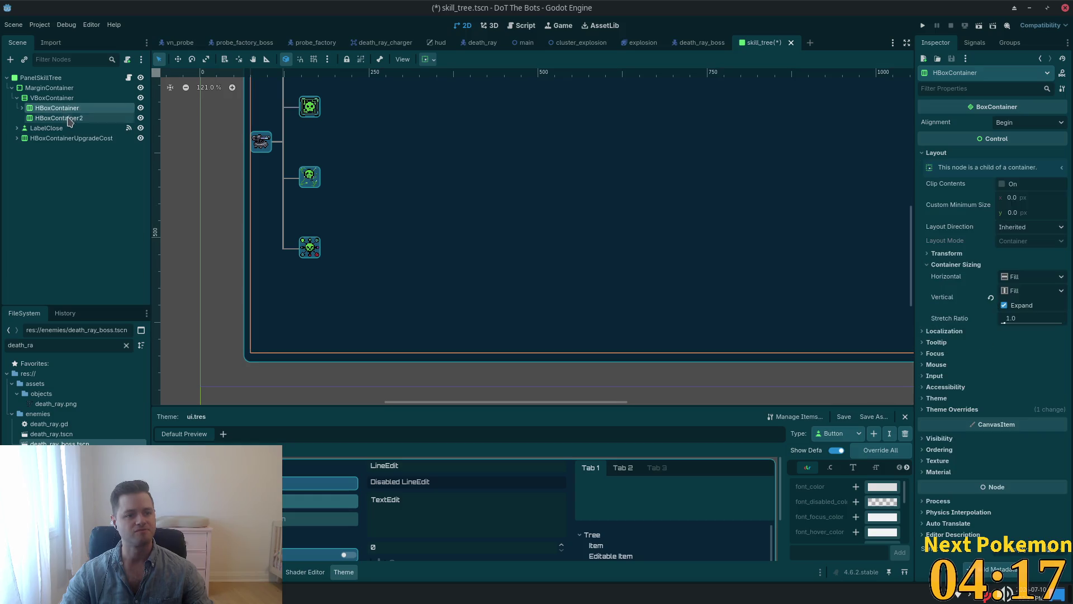
click(69, 118)
click(79, 108)
click(99, 107)
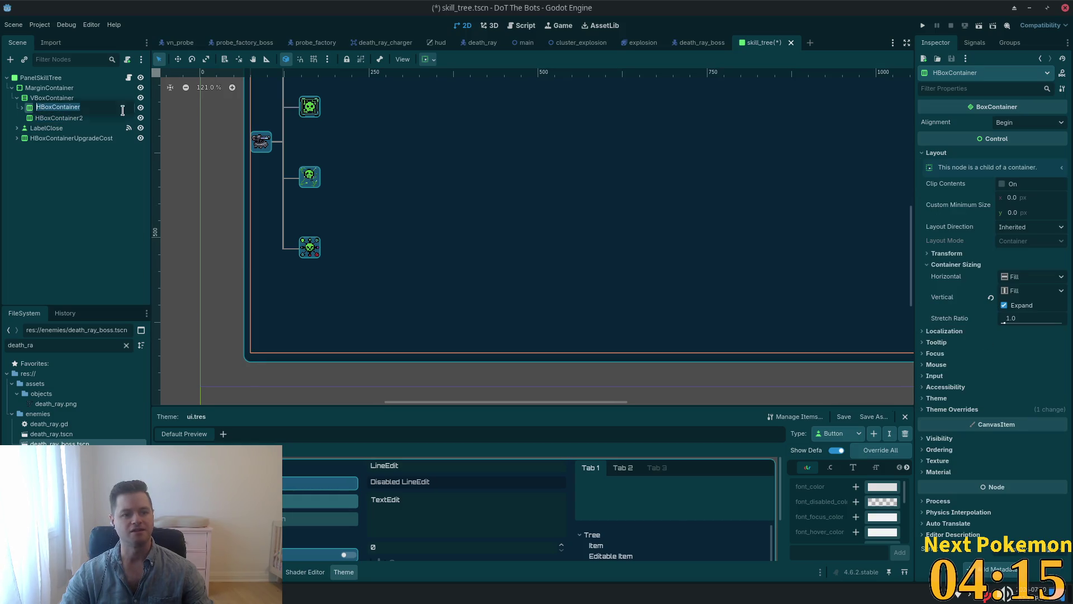
key(Right)
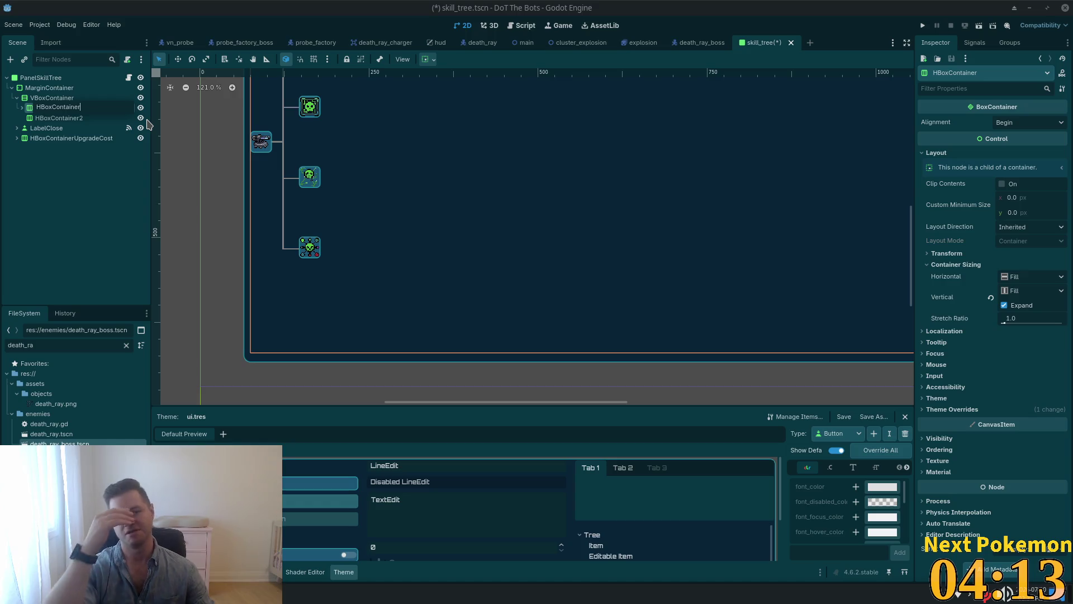
key(Return)
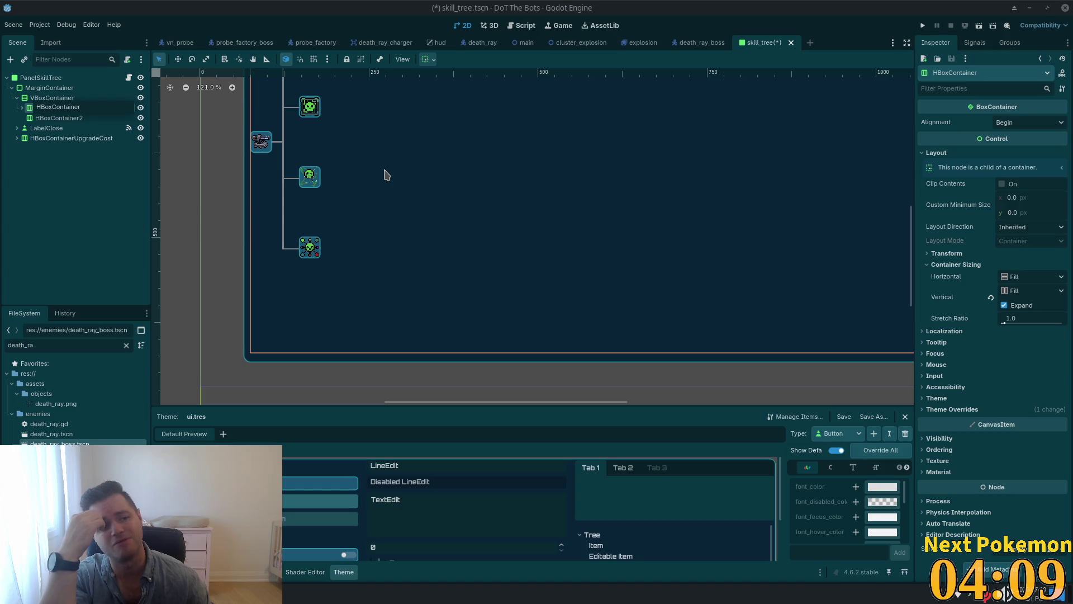
text(Weapon)
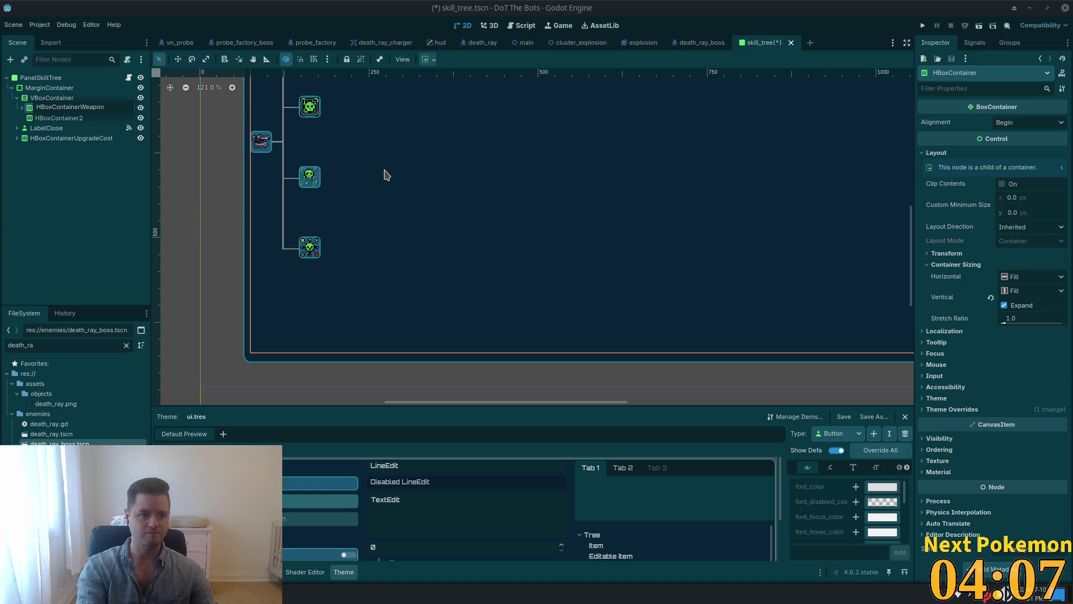
key(Return)
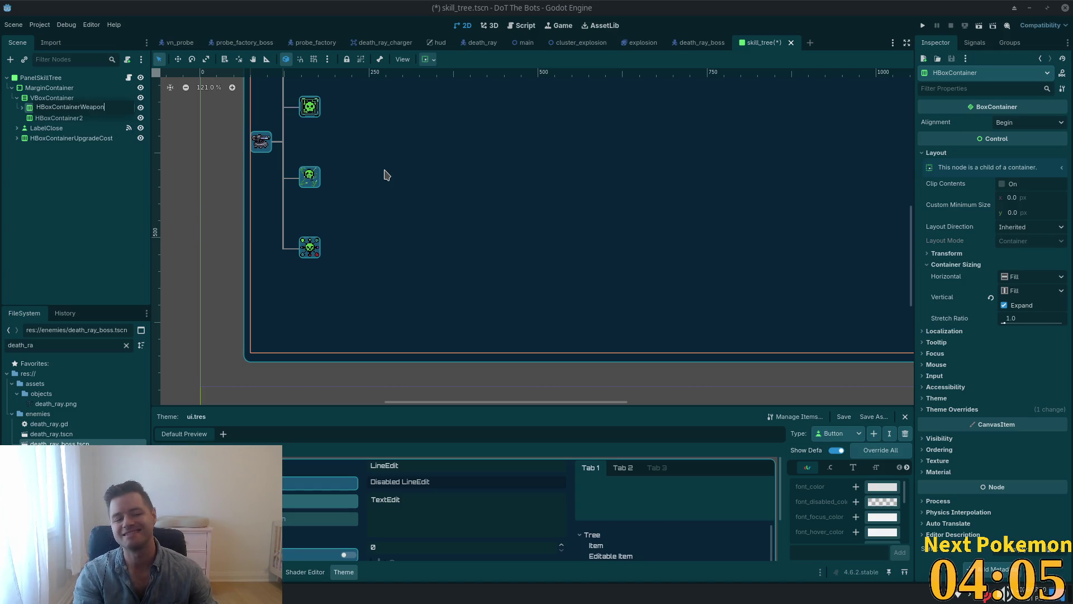
key(Return)
key(Return)
text(pgrades)
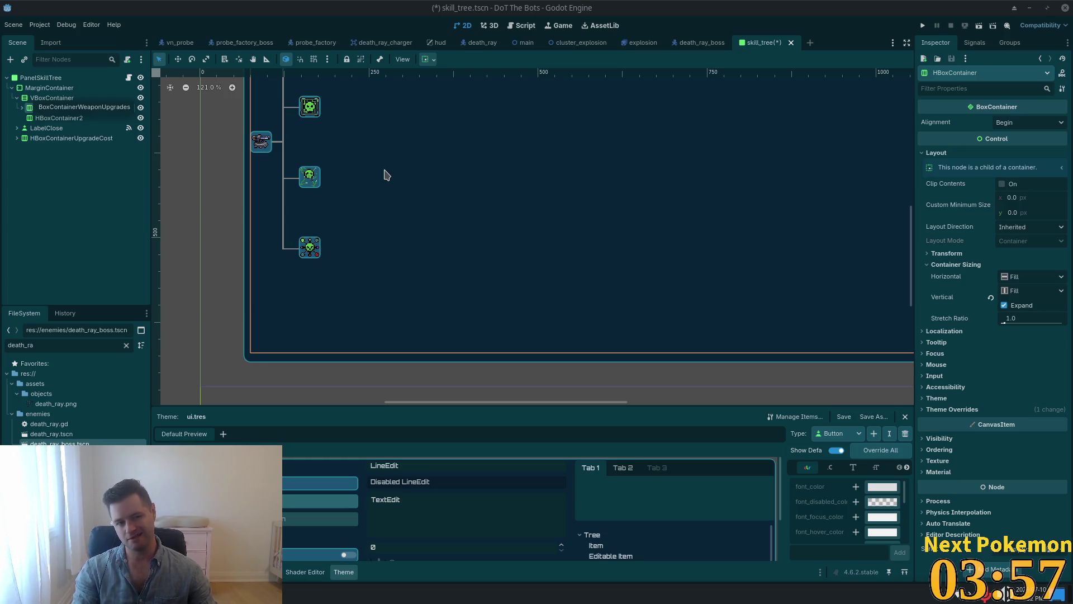
Step: Rename HBoxContainer2 to HBoxContainerBasicUpgrades, fixing the doubled-d typo
click(61, 111)
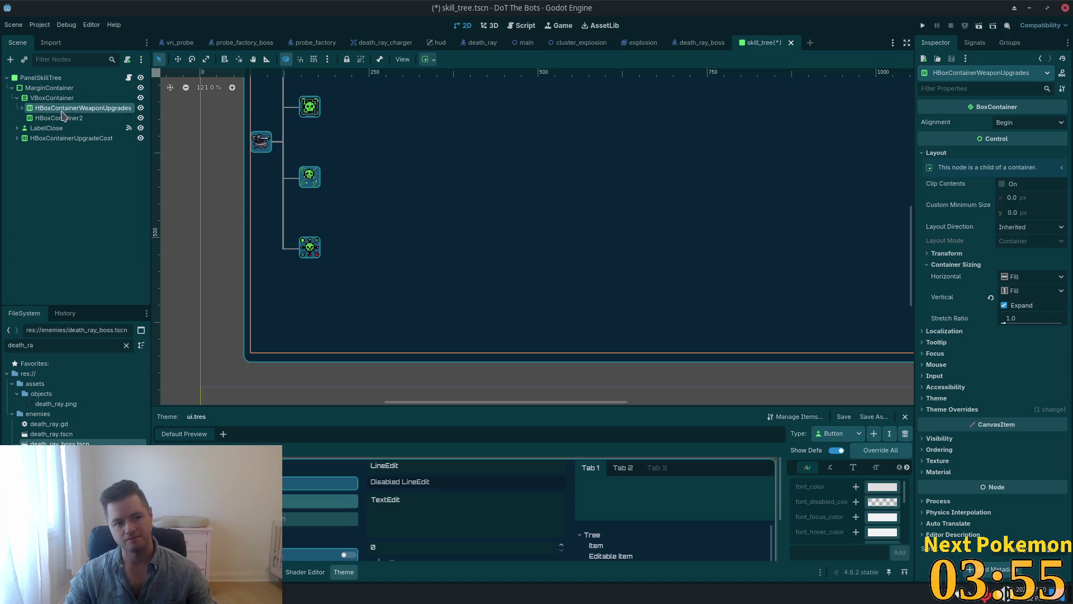
click(63, 116)
click(91, 121)
key(End)
key(BackSpace)
text(Ba)
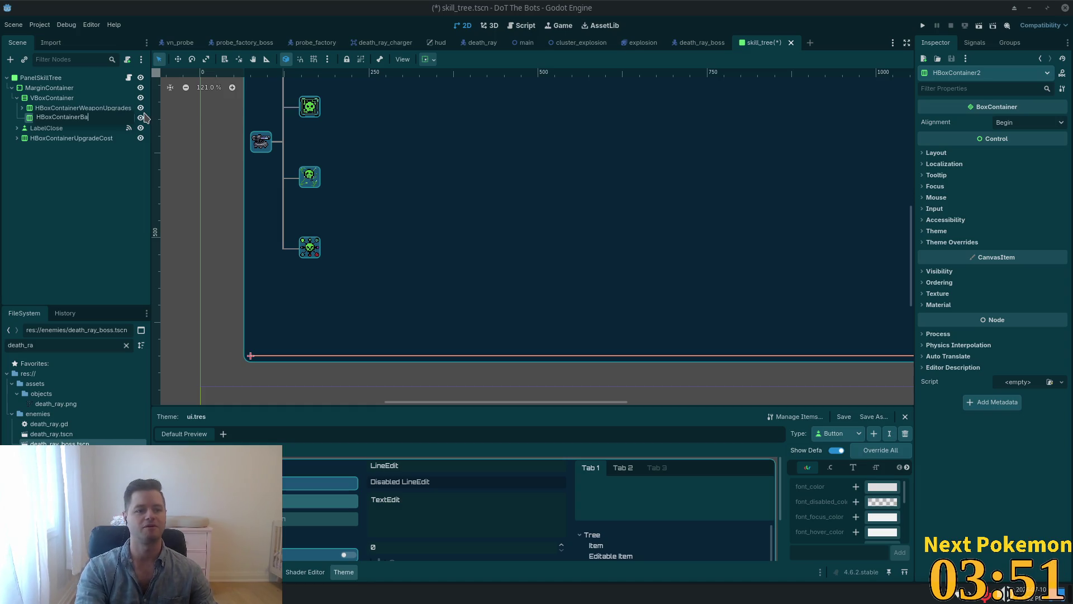
text(sicUpgradde)
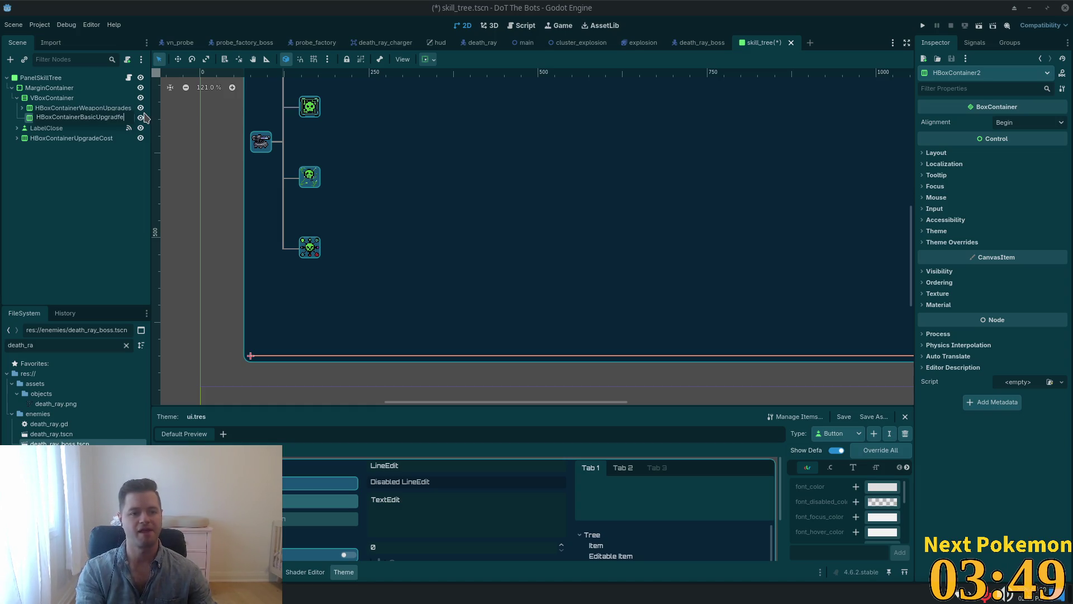
key(BackSpace)
key(BackSpace)
text(e)
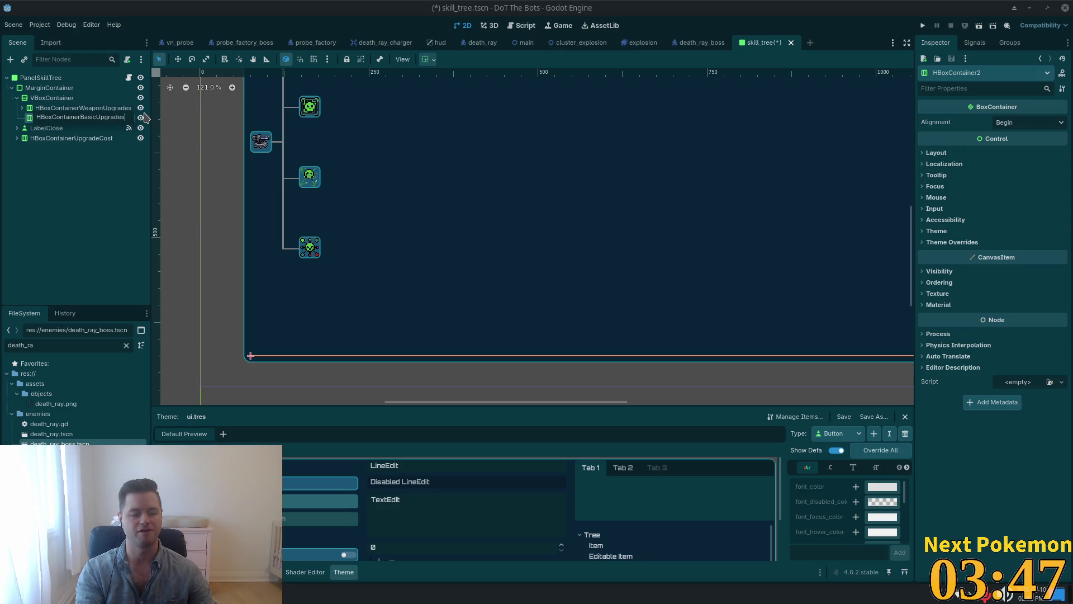
key(Return)
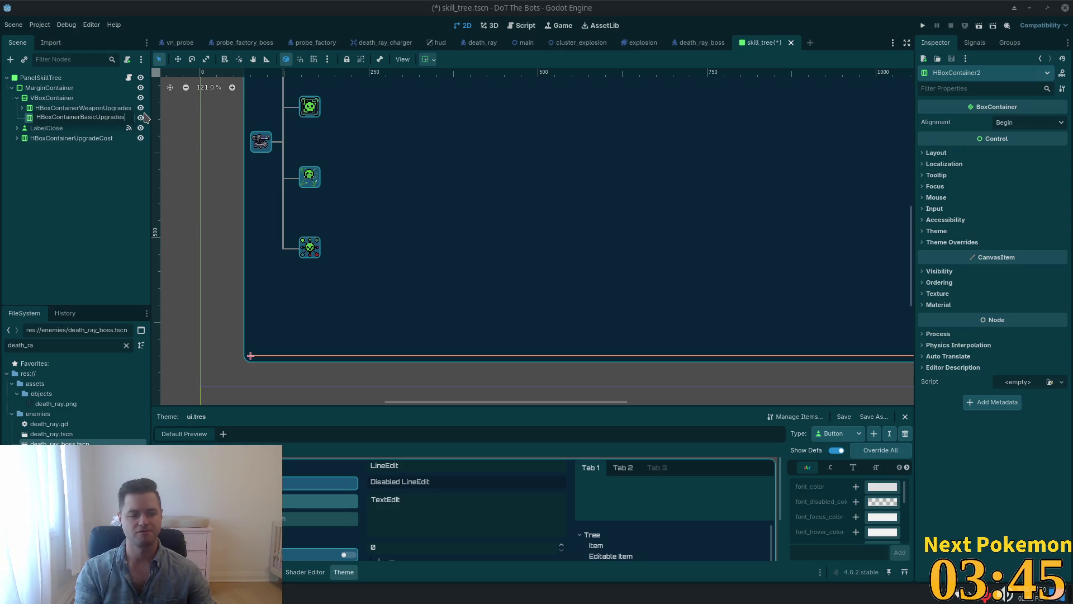
Step: Replace 'BasicUpgrades' with 'InfraUpgrades' so the node reads HBoxContainerInfraUpgrades
key(shift+Home)
key(shift+Right)
key(shift+Right)
key(shift+Right)
key(shift+Right)
key(shift+Right)
key(shift+Right)
text(In)
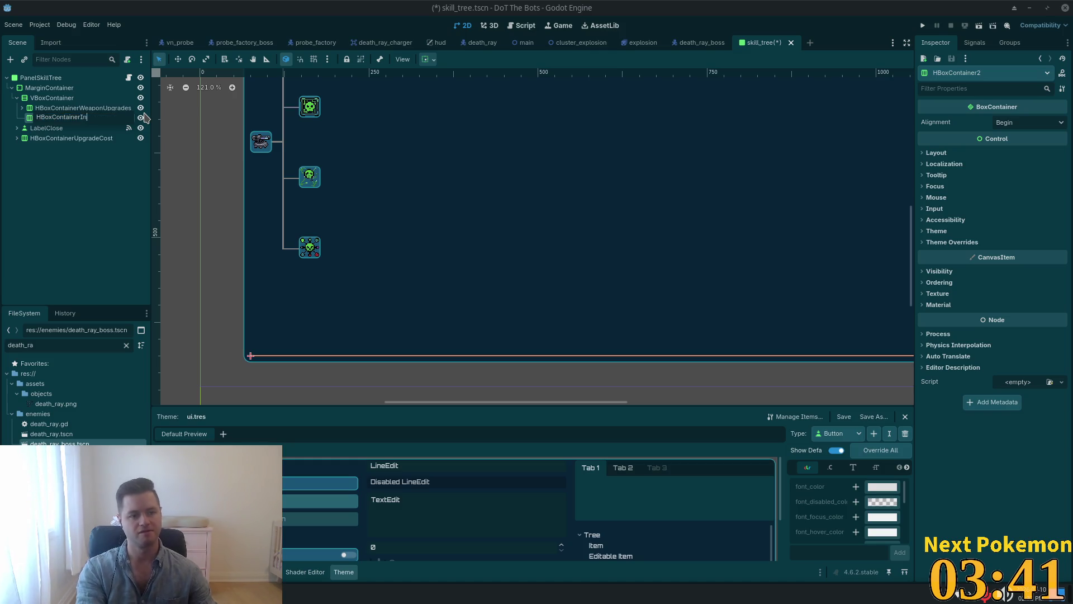
text(fraUpgra)
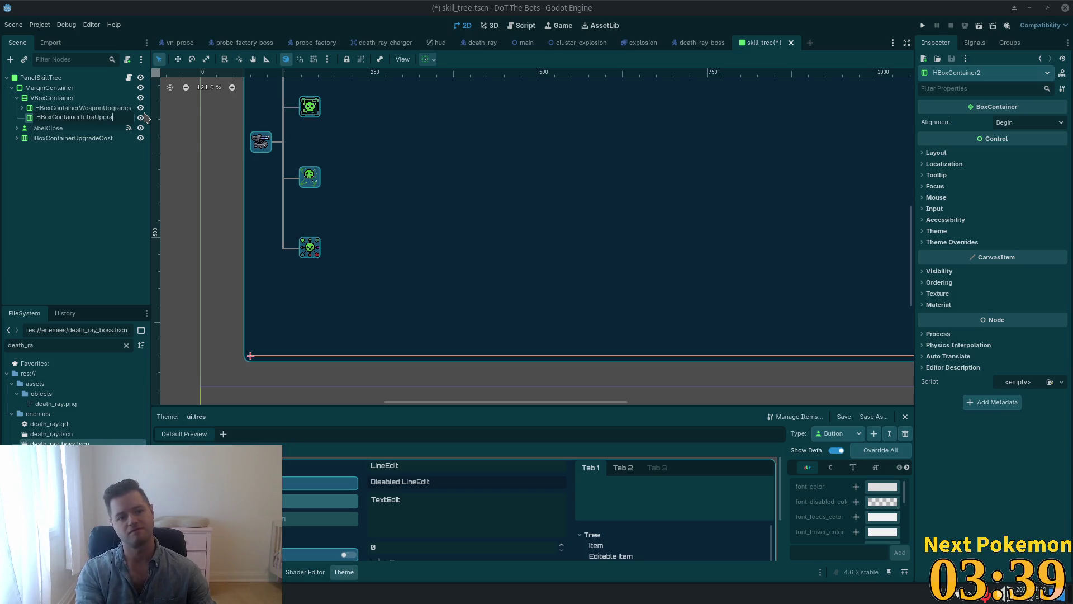
text(des)
key(Return)
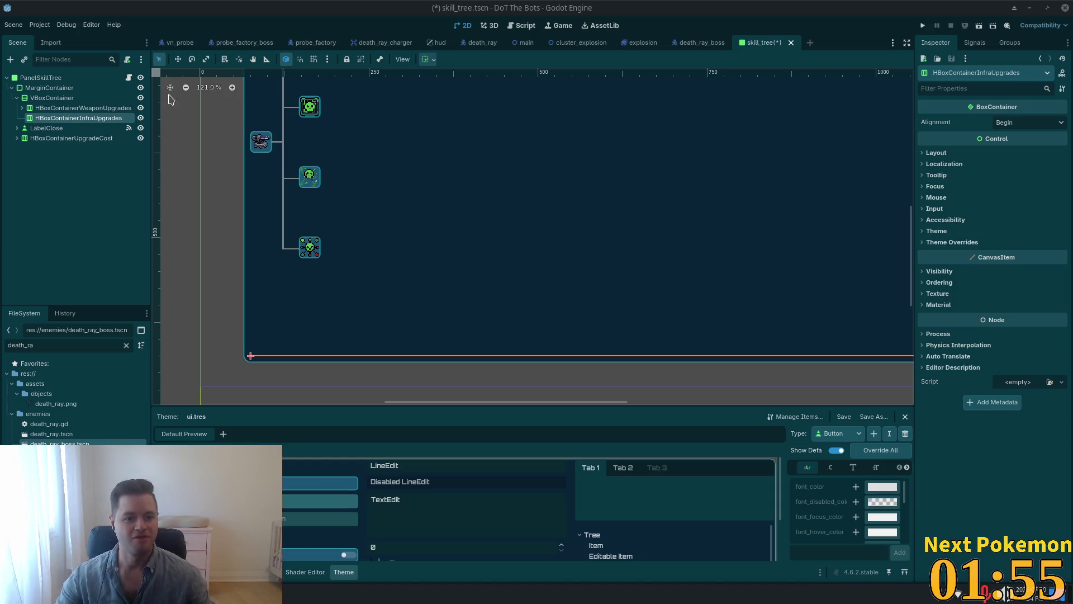
click(38, 99)
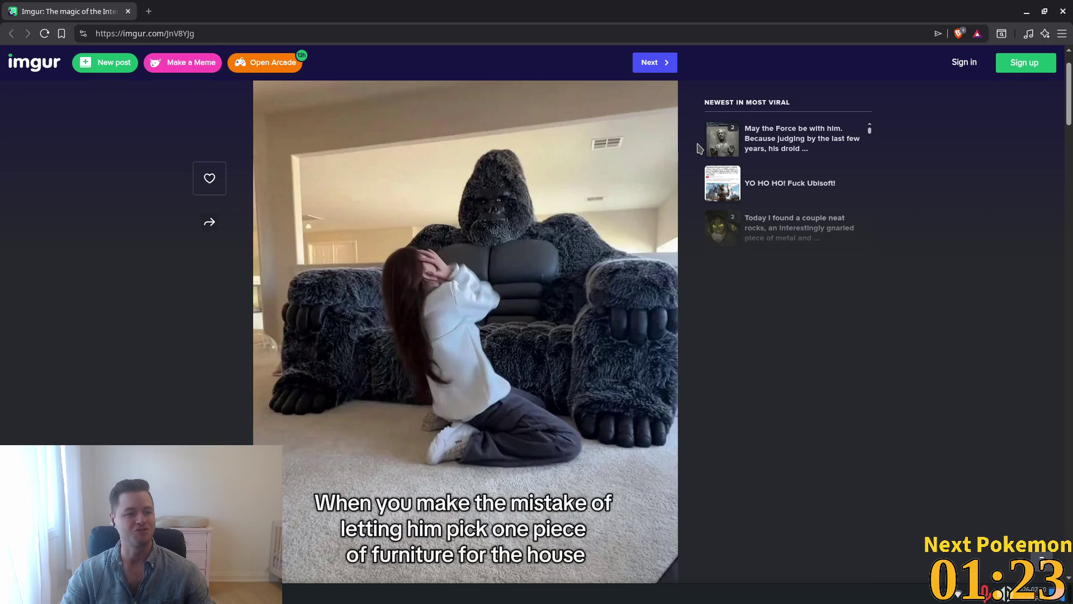
key(alt+Tab)
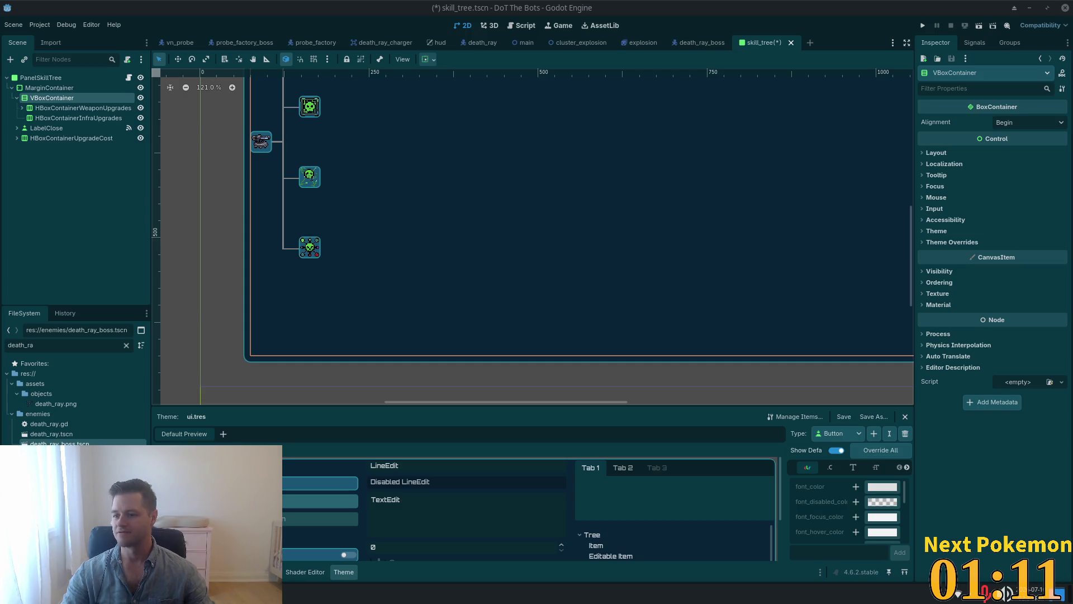
Step: Expand HBoxContainerWeaponUpgrades to its tiers and select VBoxContainerTier0's UpgradeButton
scroll(627, 309, up, 2)
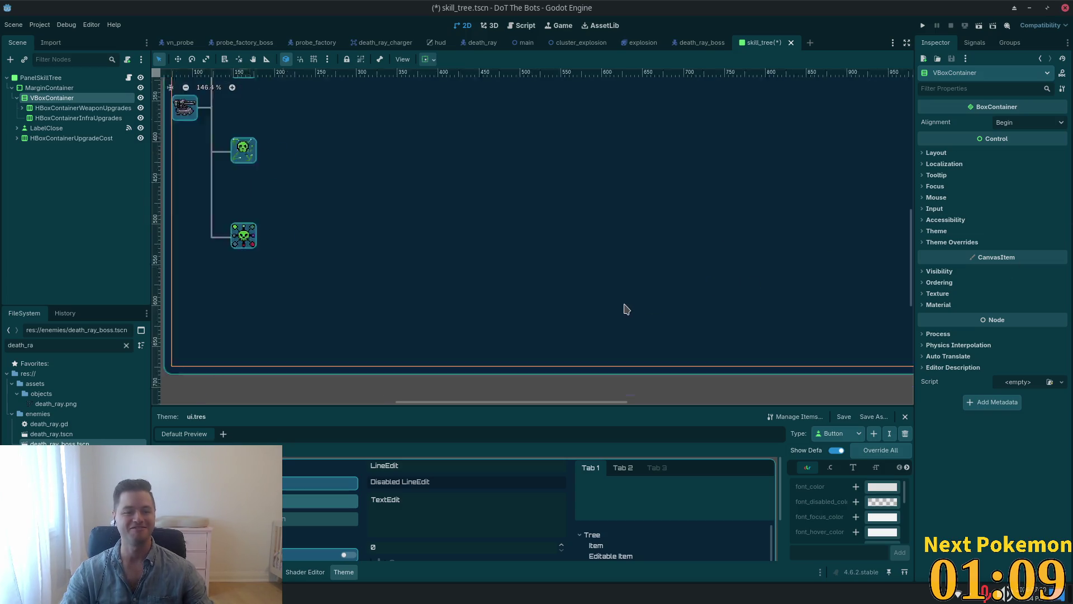
scroll(629, 274, down, 2)
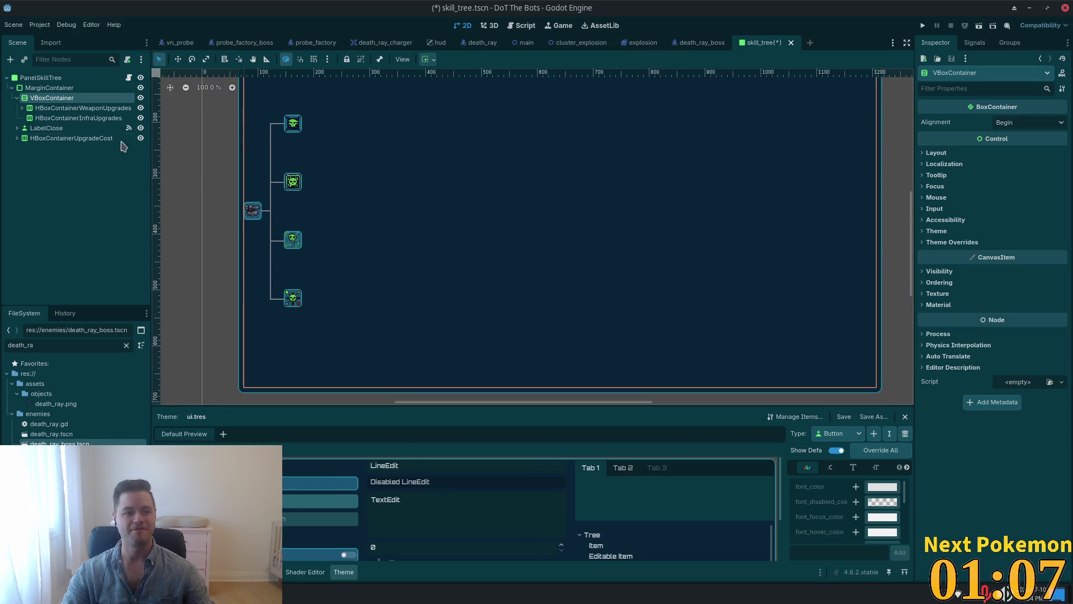
click(79, 118)
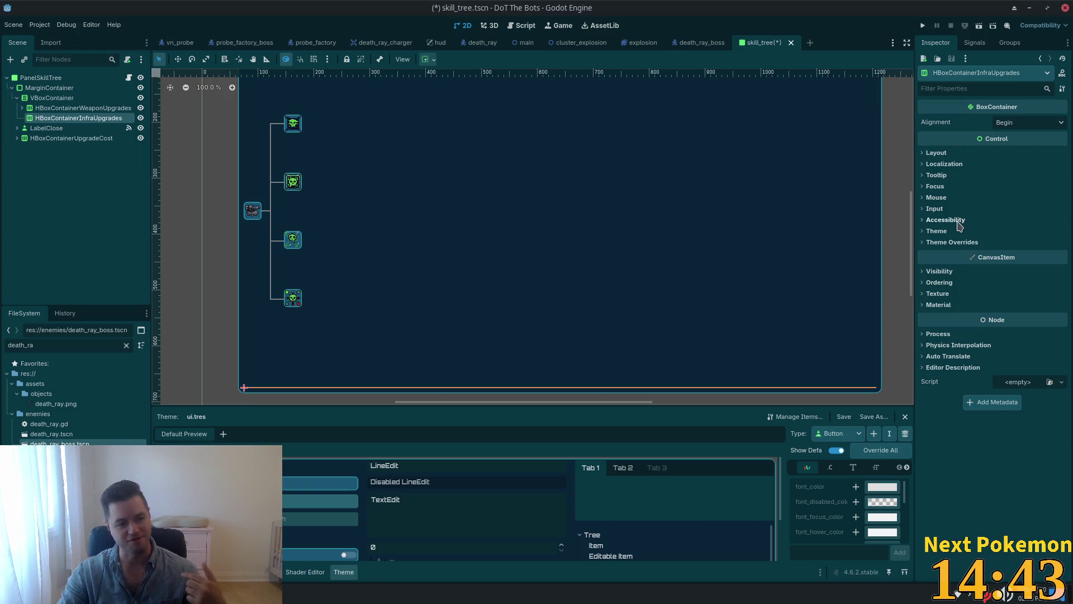
click(22, 108)
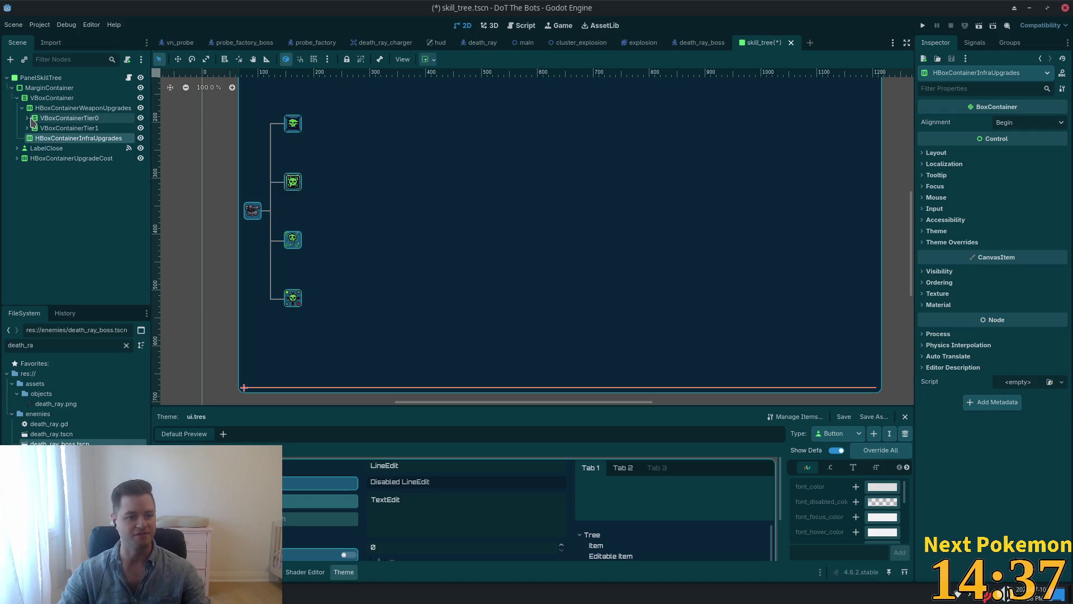
click(27, 117)
click(55, 128)
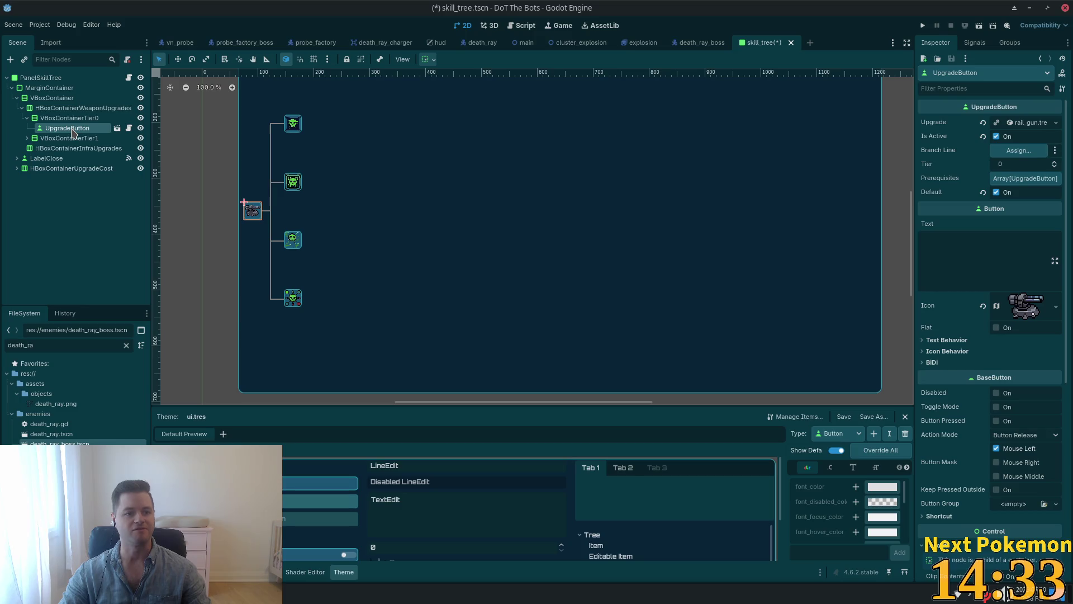
Step: Copy the tier-0 weapon UpgradeButton and paste it into HBoxContainerInfraUpgrades
right_click(72, 130)
click(54, 149)
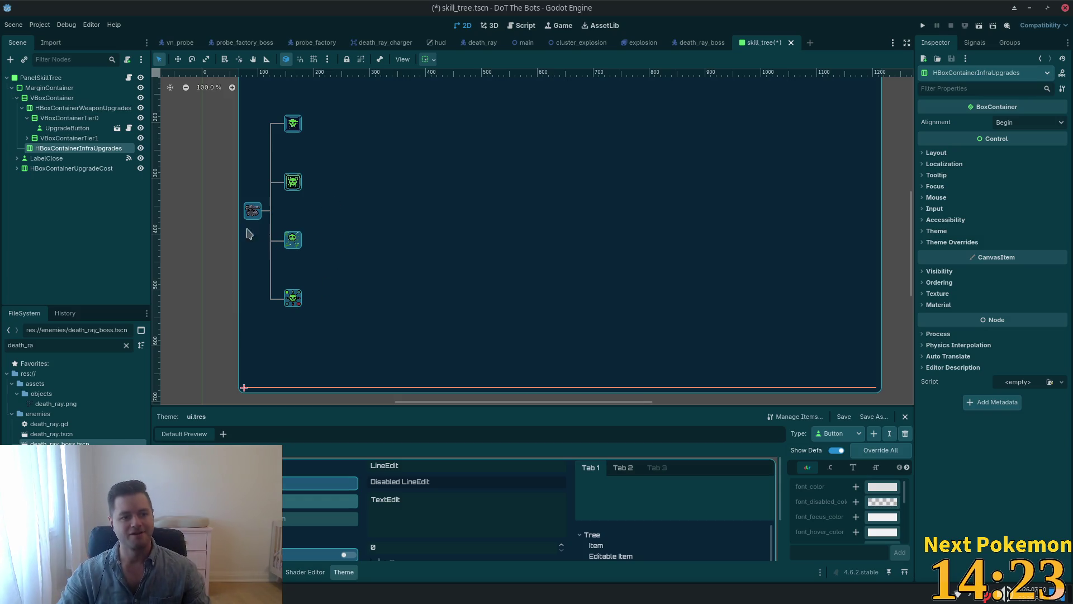
key(ctrl+v)
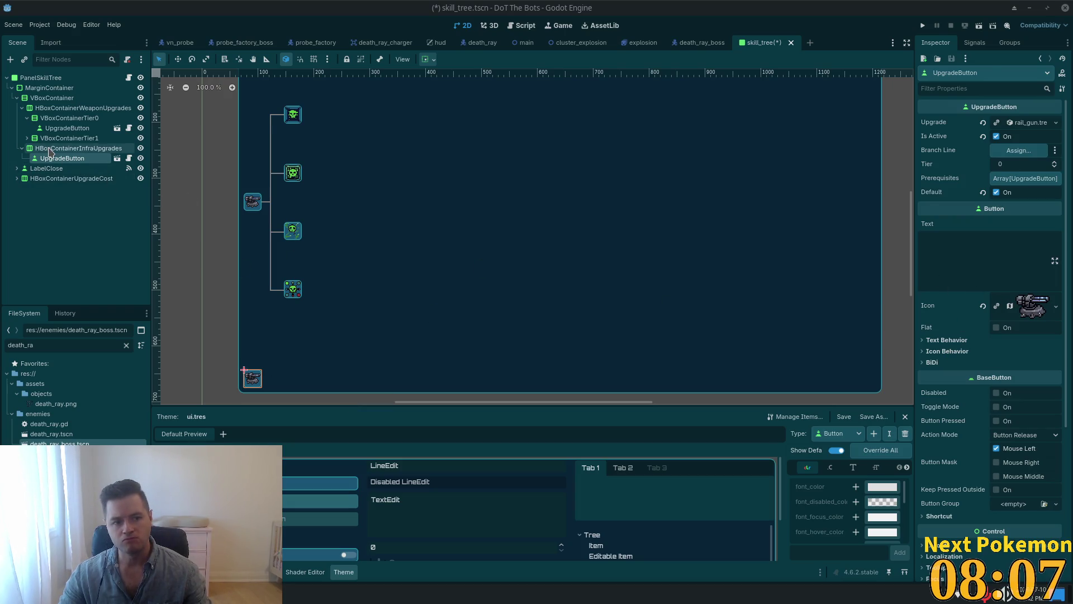
Step: Select the HBoxContainerInfraUpgrades row container
click(76, 149)
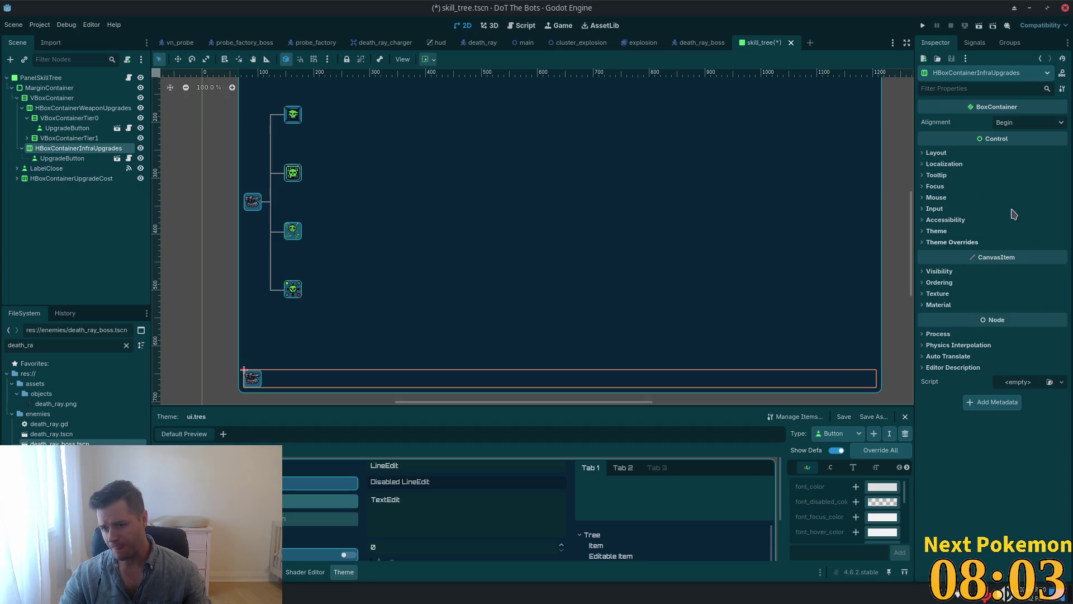
Step: Change HBoxContainerInfraUpgrades' BoxContainer alignment from Begin to Center
click(993, 125)
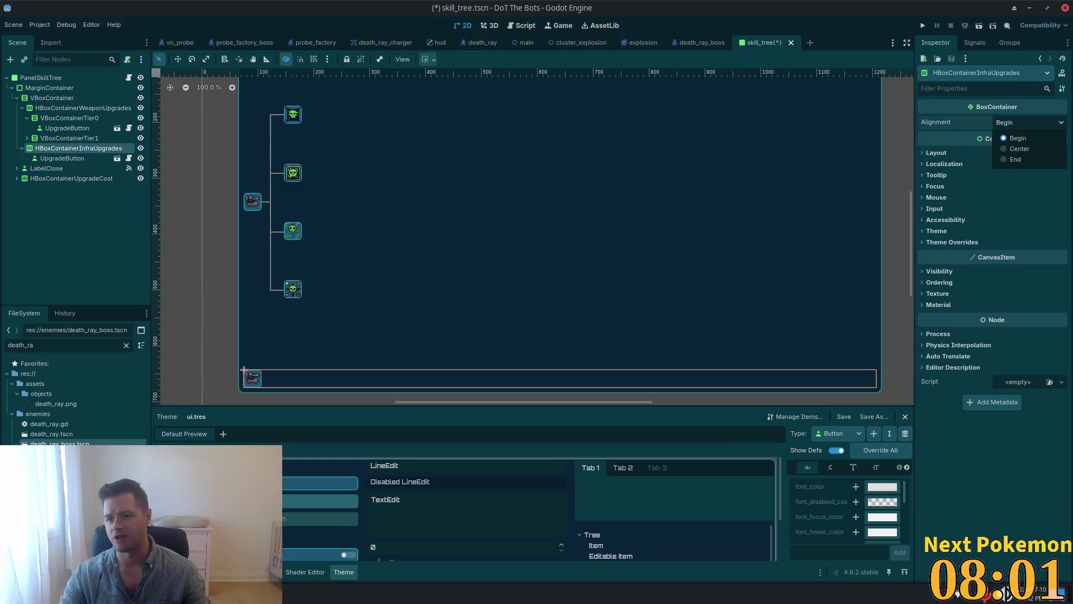
click(1016, 150)
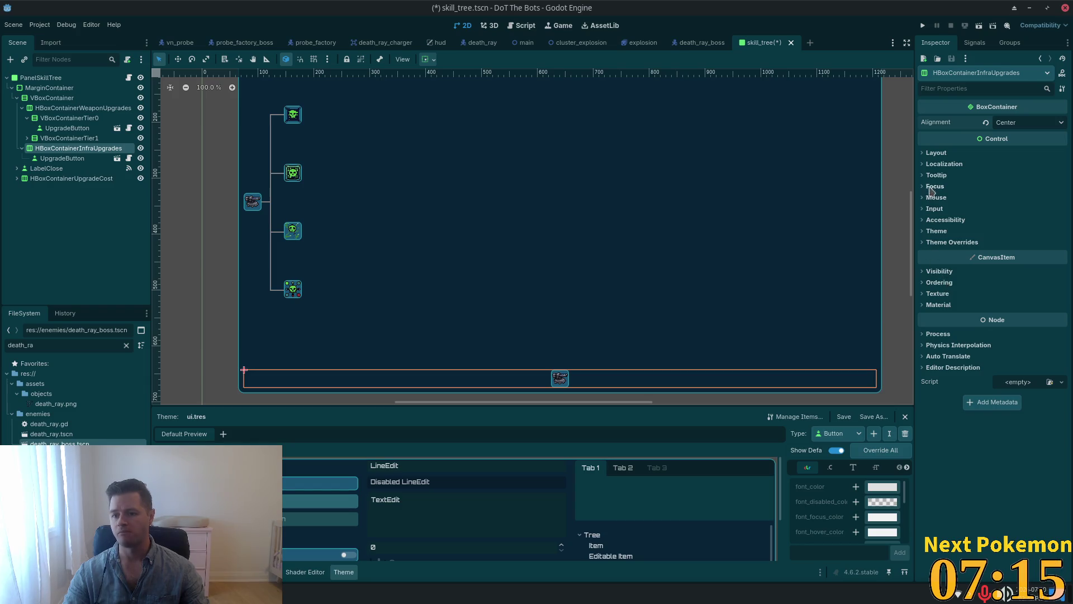
Step: Toggle the row's Container Sizing Vertical Expand on, then back off
click(935, 154)
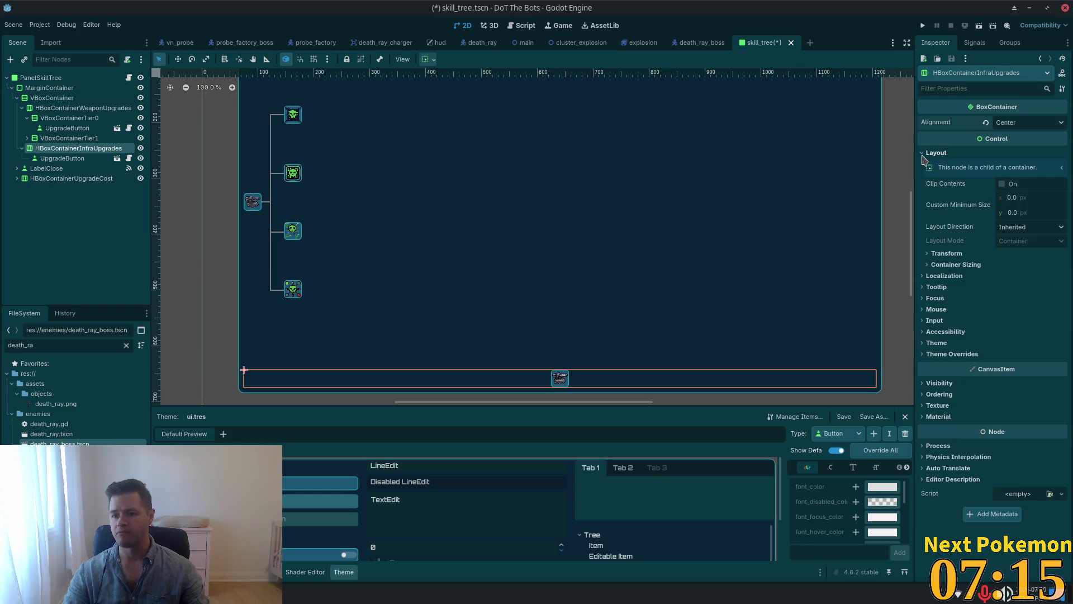
click(928, 265)
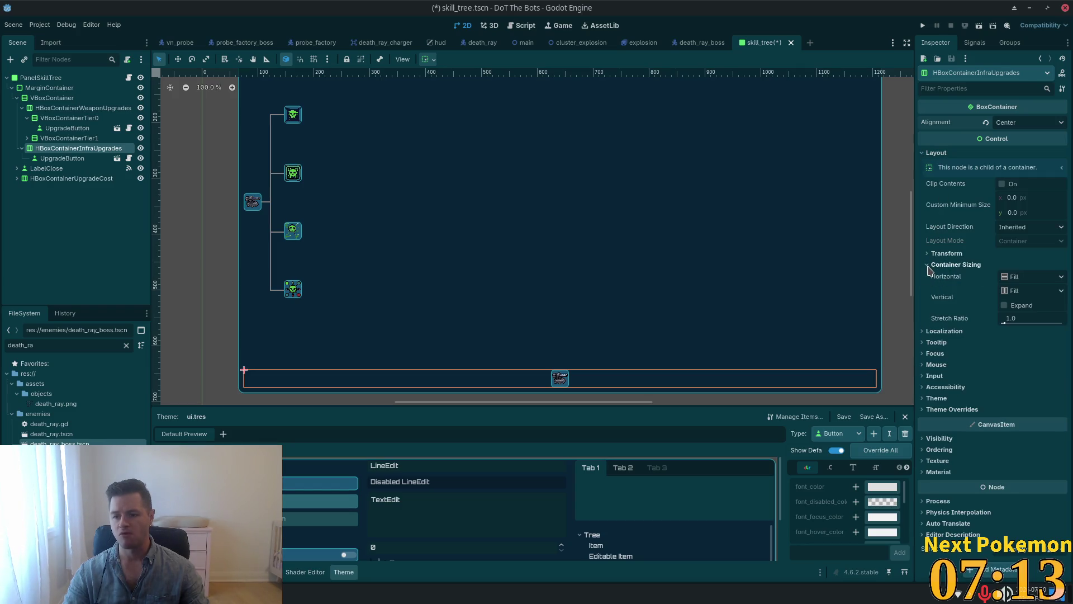
click(1004, 305)
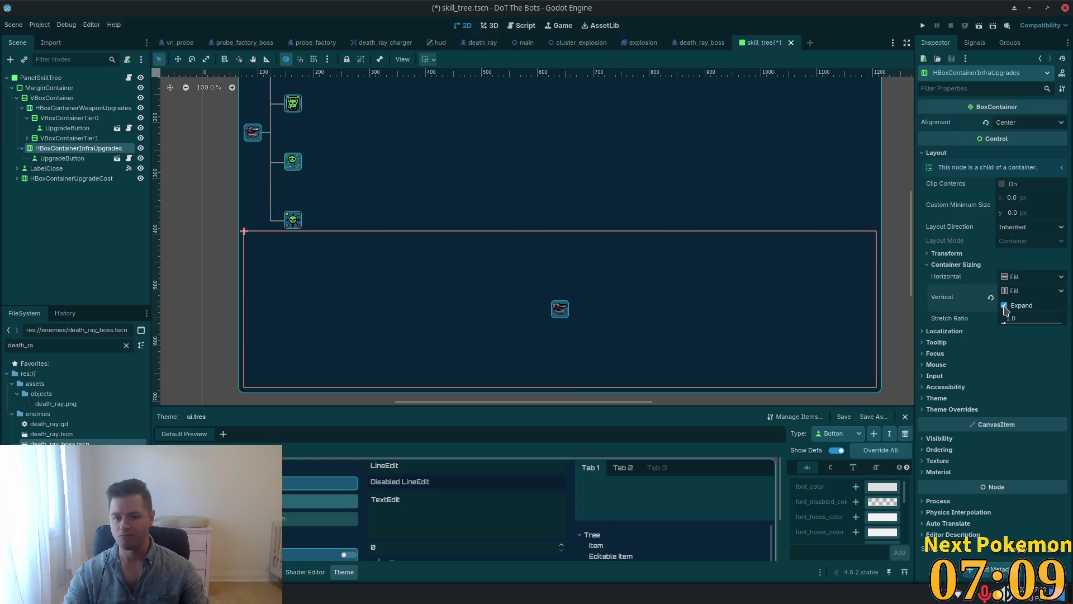
click(1004, 305)
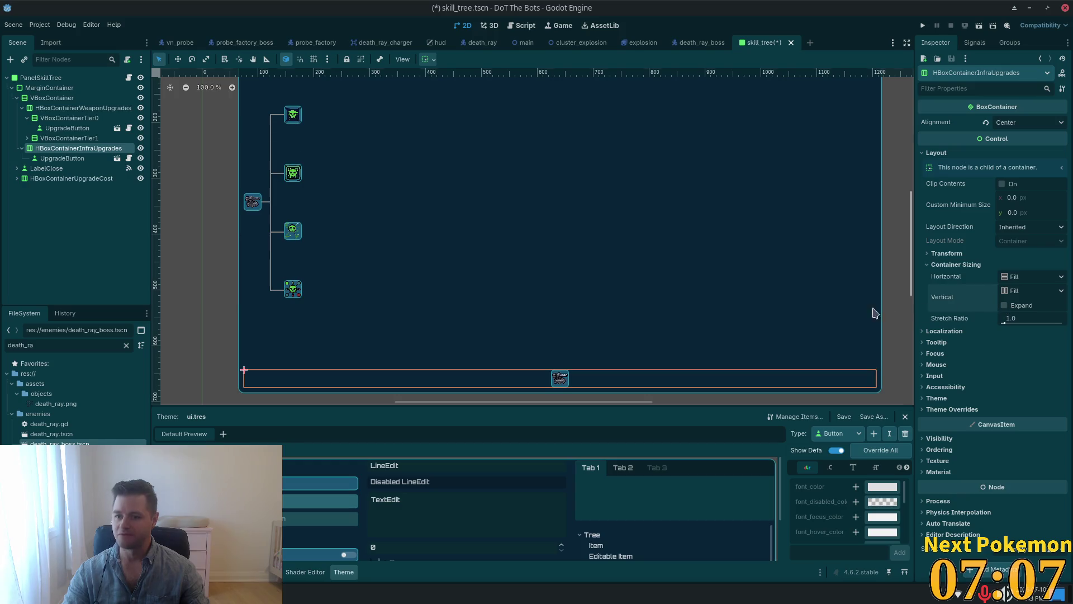
Step: Set the row's custom minimum size to 54 × 32, then select its UpgradeButton
click(1042, 197)
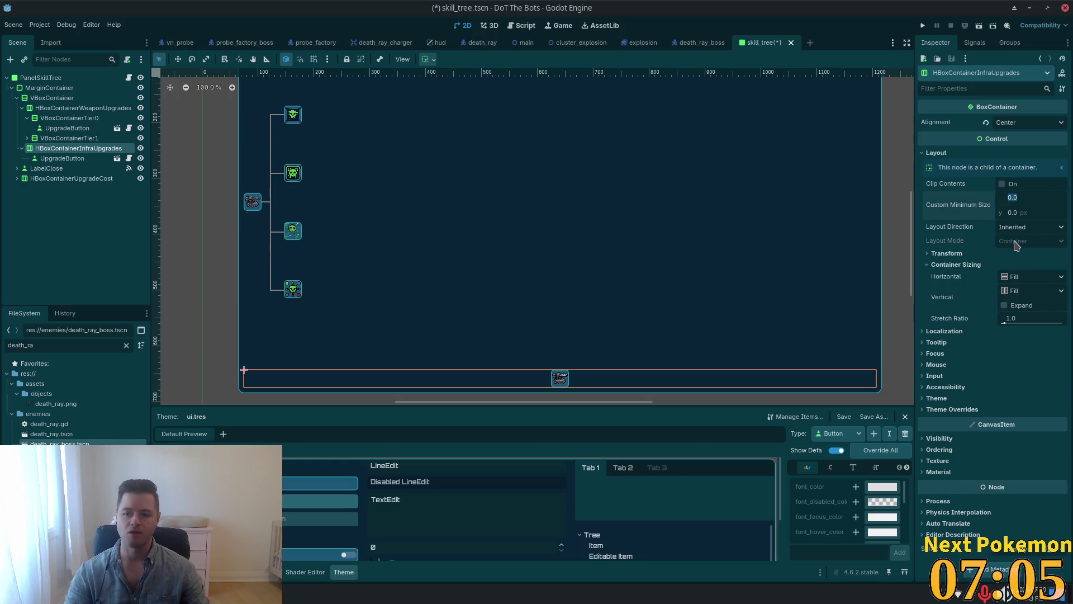
text(32)
key(Tab)
text(32)
key(Tab)
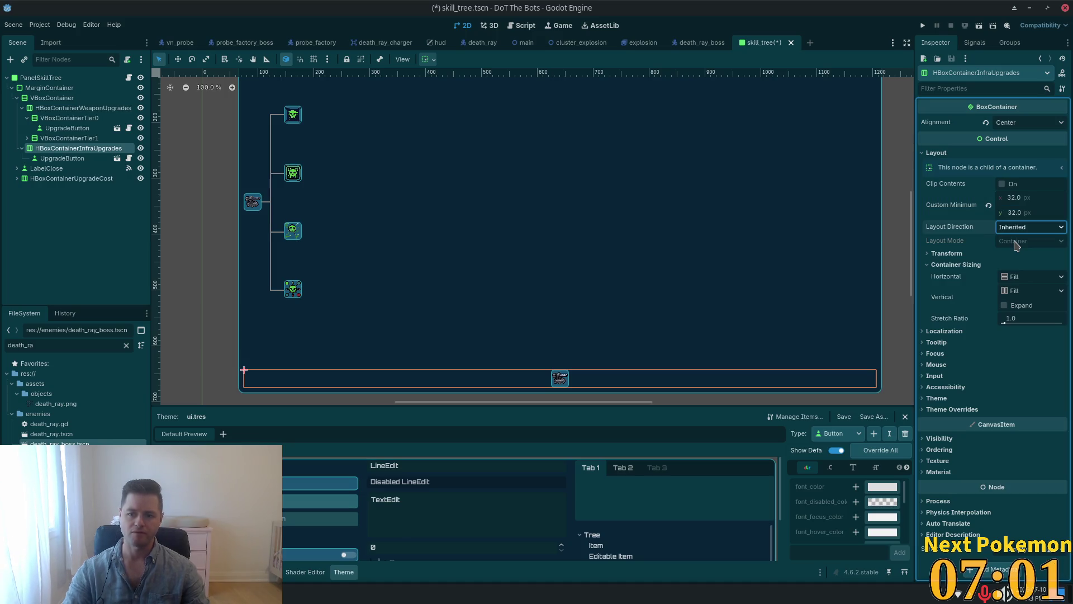
click(1019, 199)
key(Up)
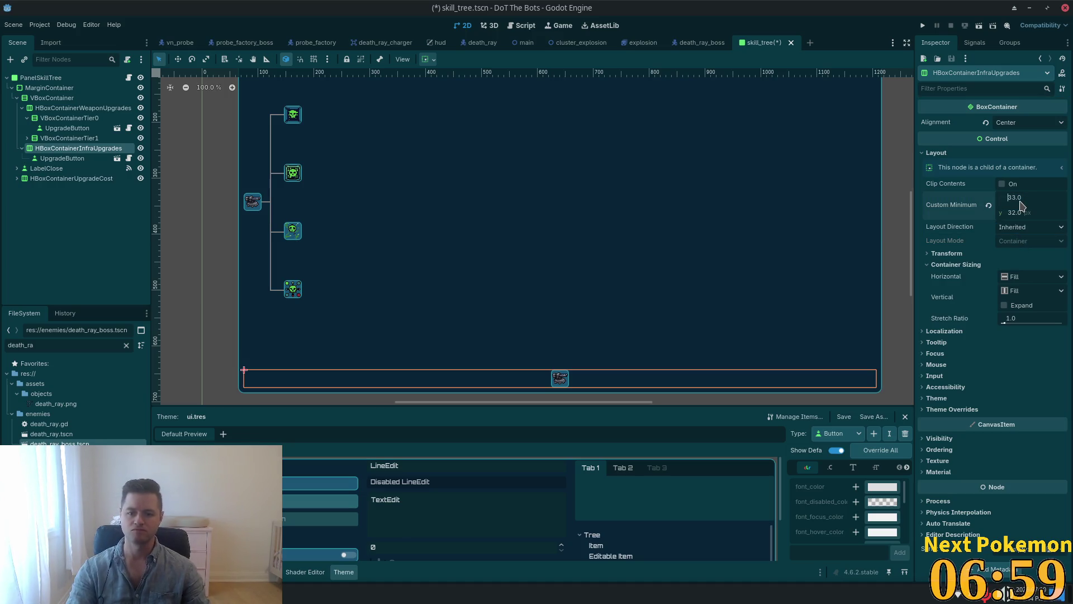
key(Up)
key(Up)
key(Up)
key(Tab)
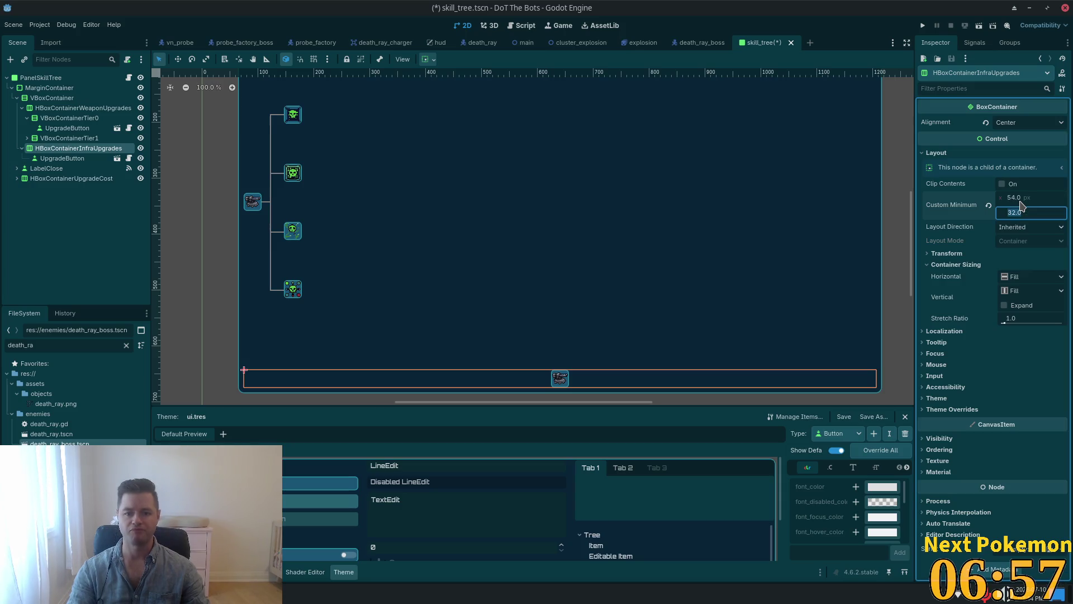
text(32)
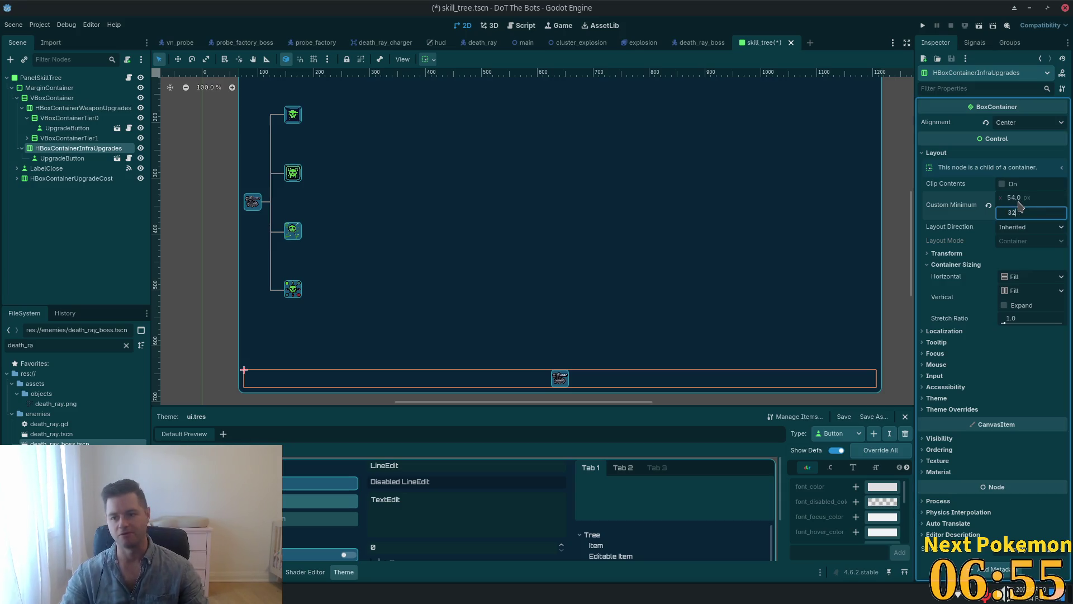
key(Return)
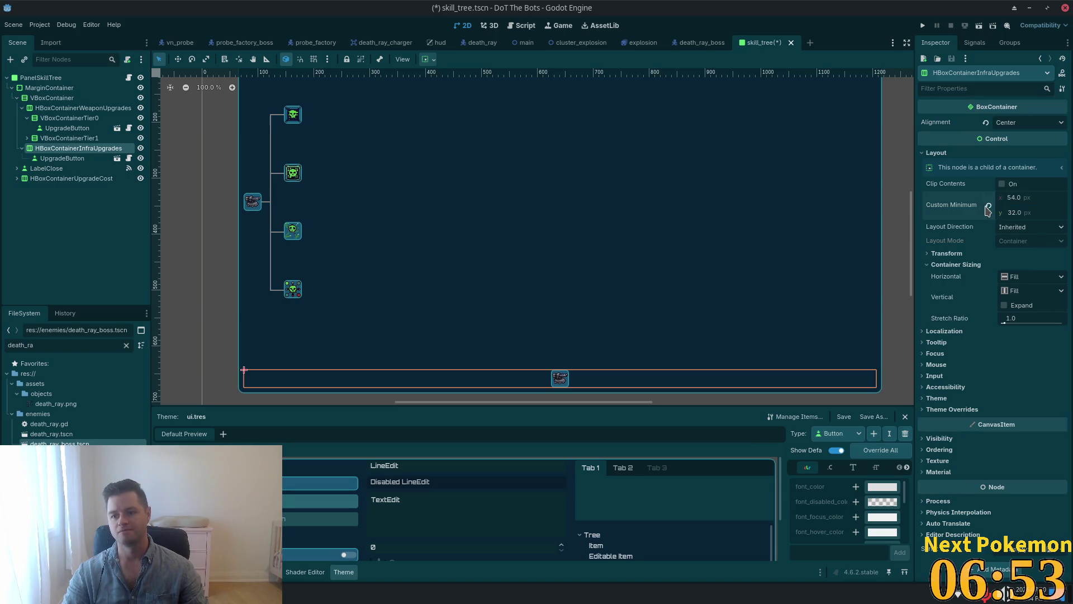
click(62, 158)
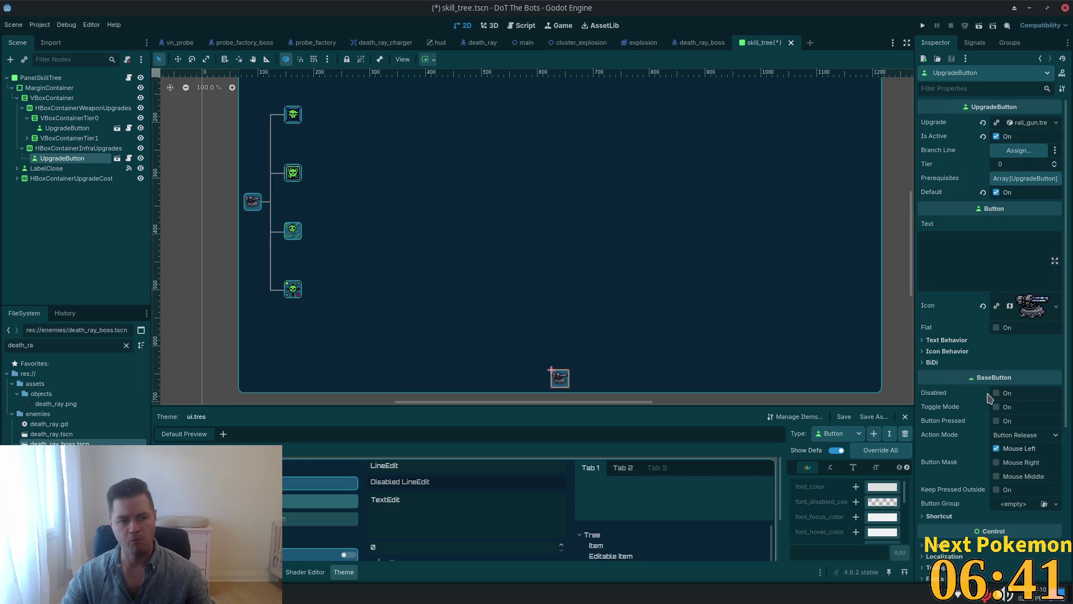
Step: Try a 42 minimum width on the UpgradeButton, then reset its minimum size to default
scroll(1005, 406, down, 4)
click(932, 367)
scroll(948, 363, down, 3)
click(1023, 296)
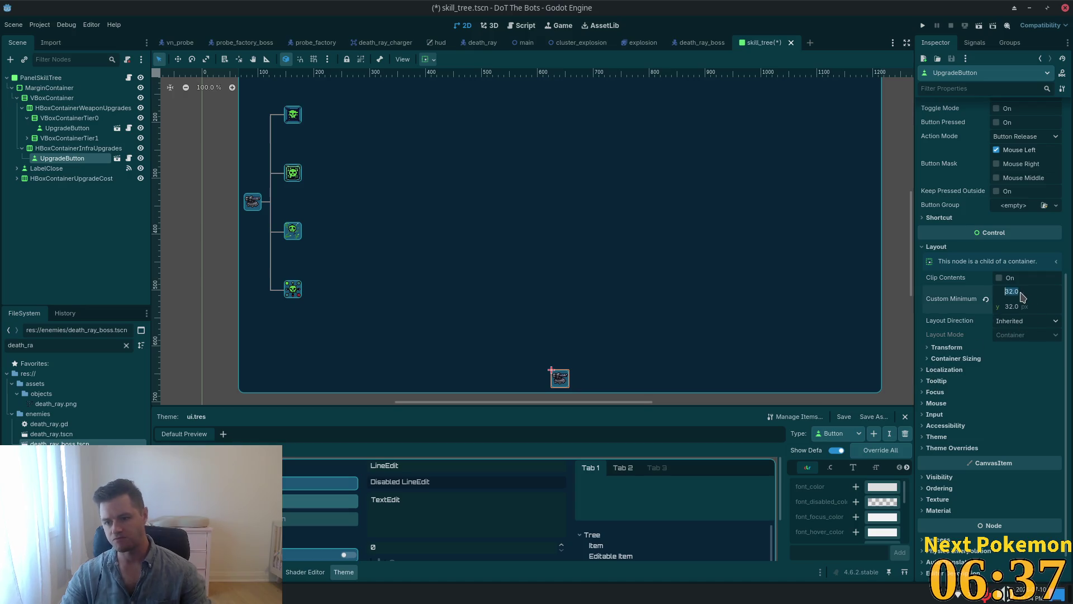
text(42)
key(Up)
key(Up)
key(Up)
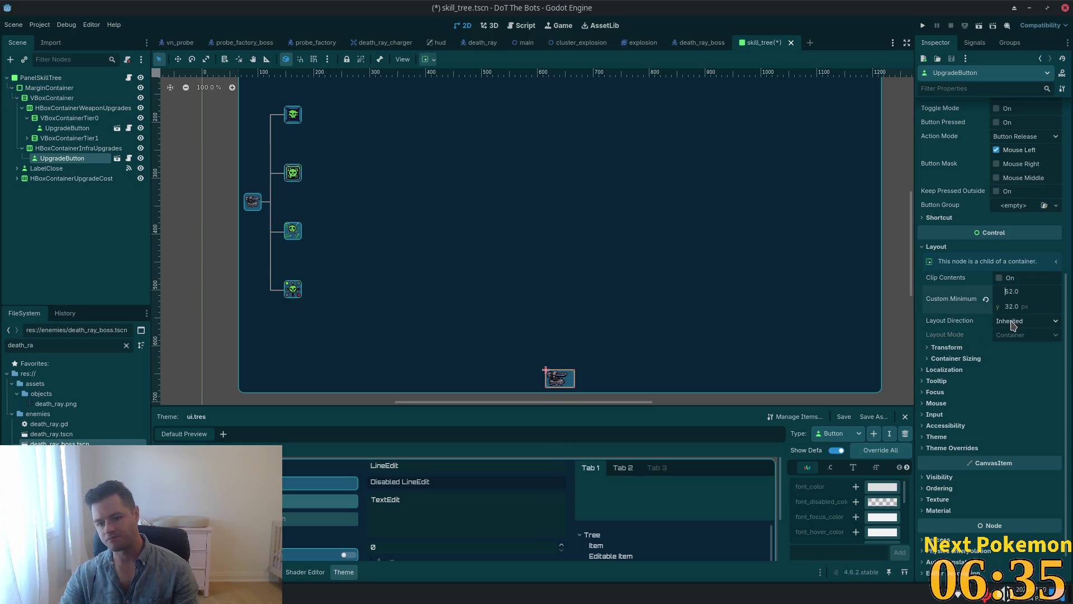
click(986, 299)
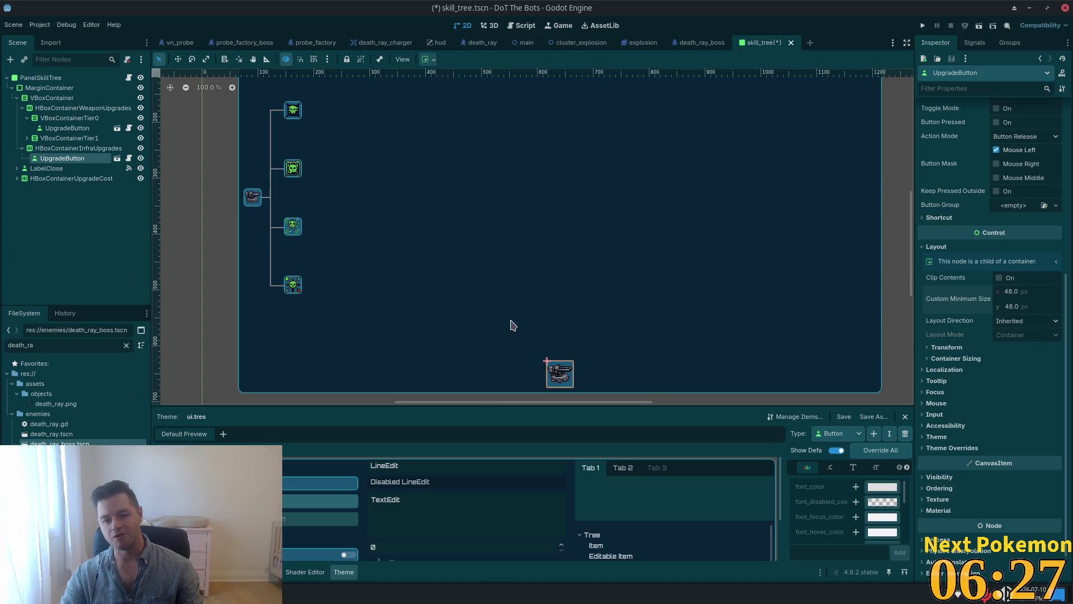
Step: Duplicate the infrastructure UpgradeButton three times, creating UpgradeButton2 through UpgradeButton4
click(50, 149)
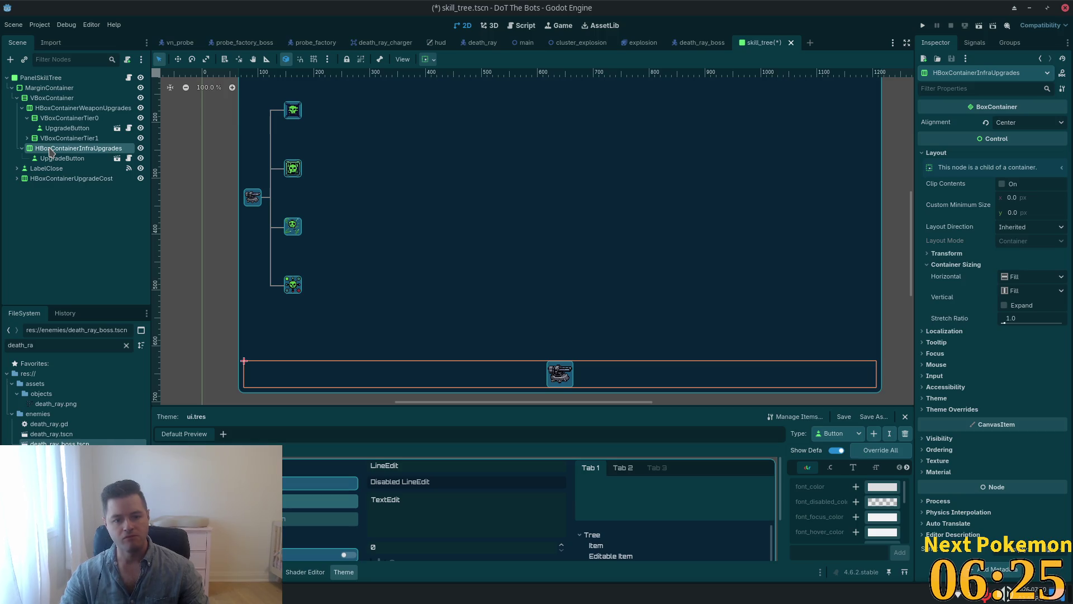
click(37, 100)
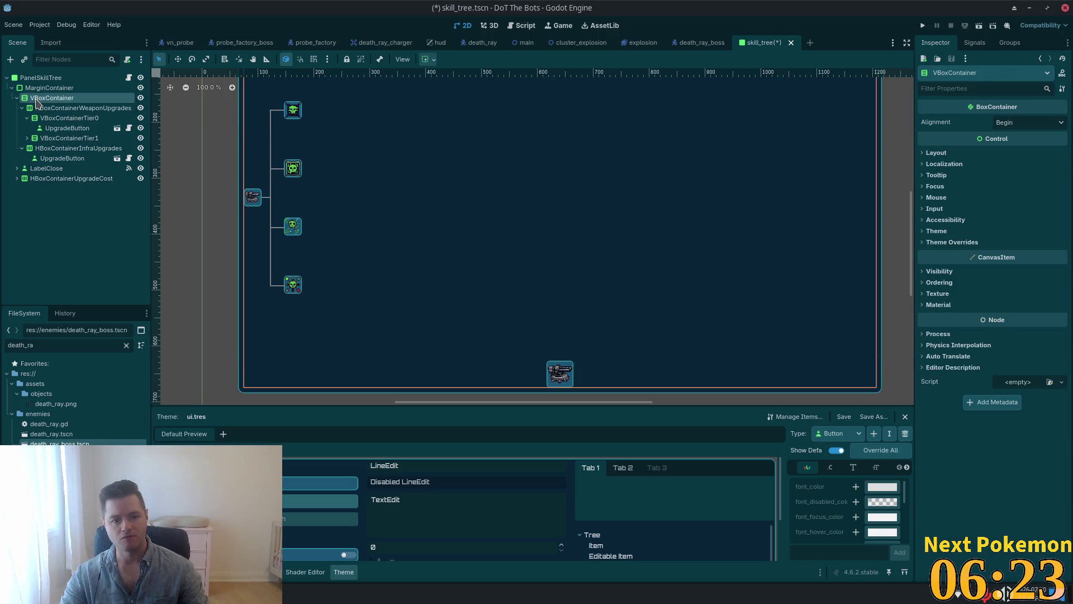
click(56, 148)
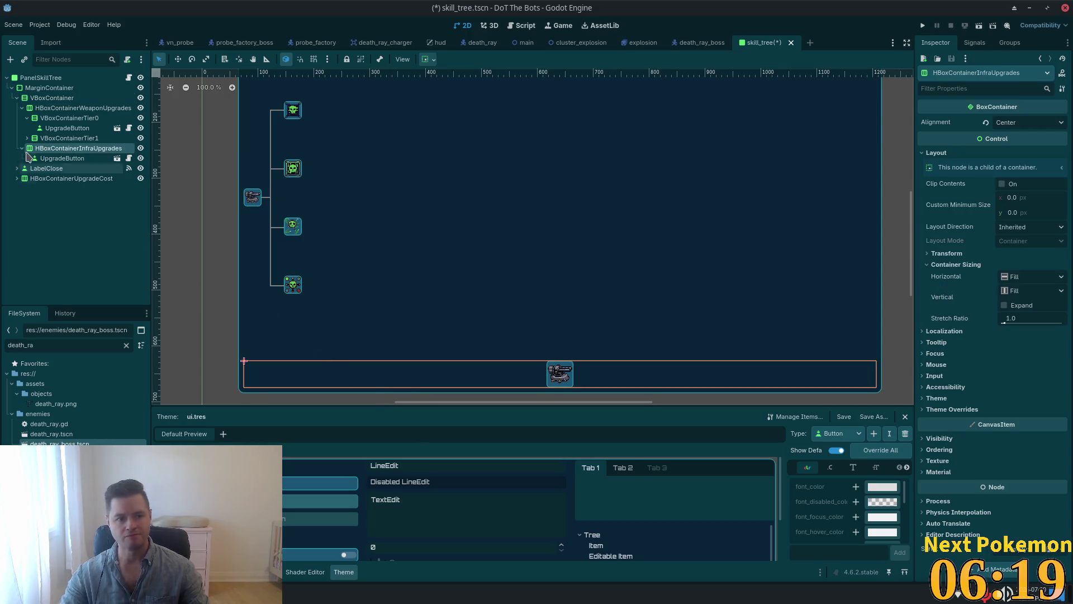
click(111, 159)
key(ctrl+d)
key(ctrl+d)
key(ctrl+d)
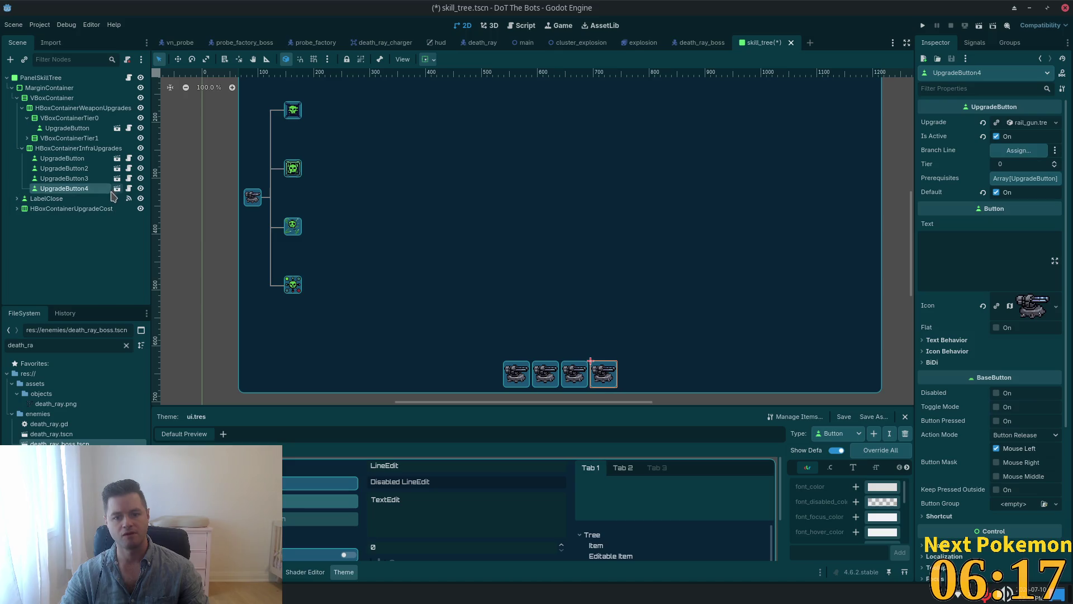
click(79, 148)
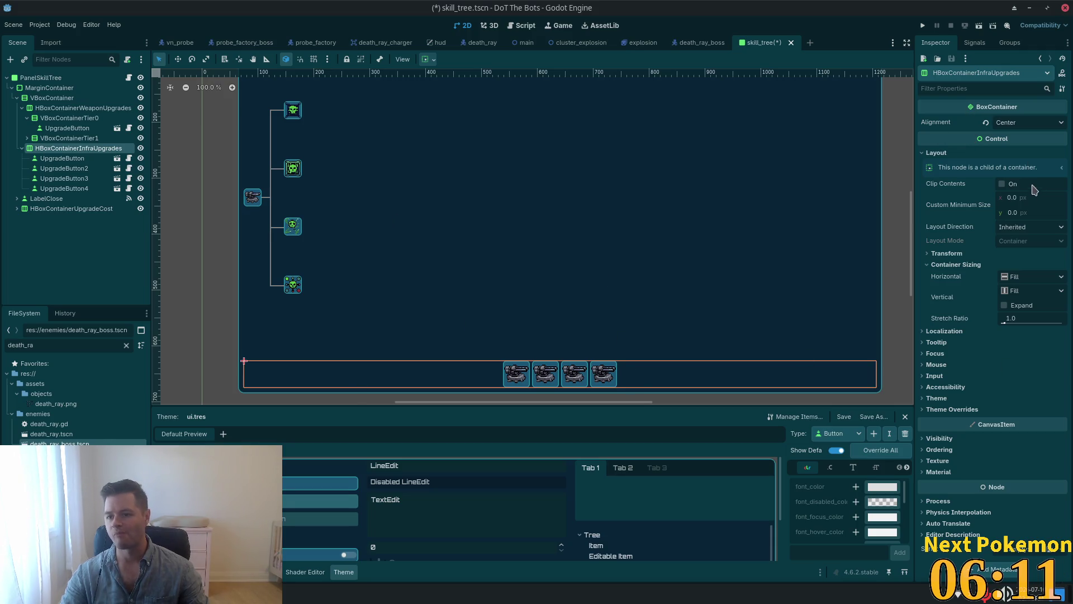
Step: Enable the infrastructure row's Separation constant override and raise it to 163
click(950, 409)
click(946, 419)
click(1004, 431)
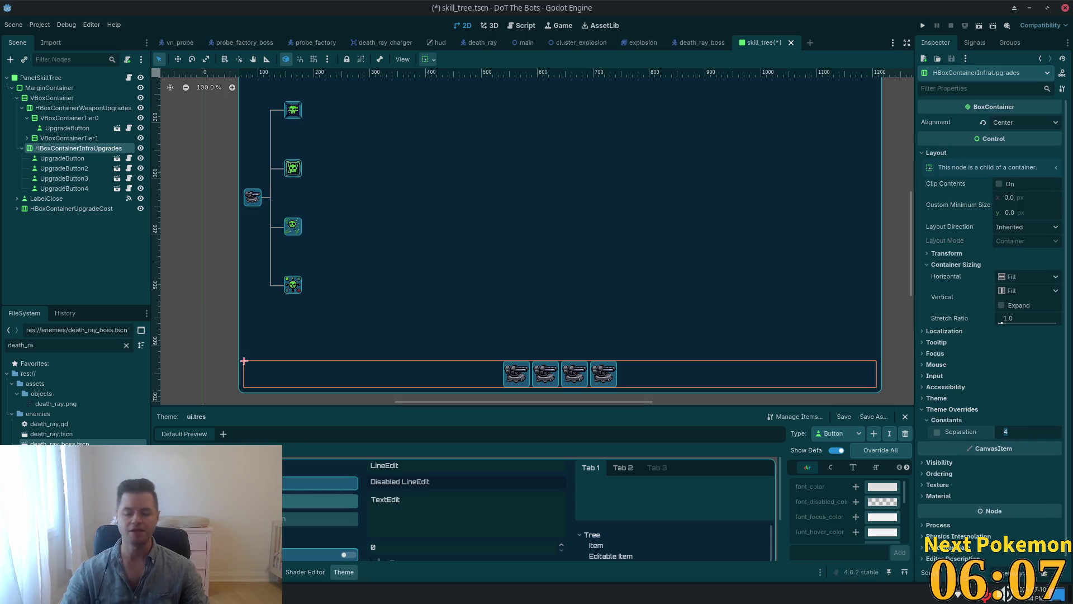
key(Up)
key(Up)
key(Up)
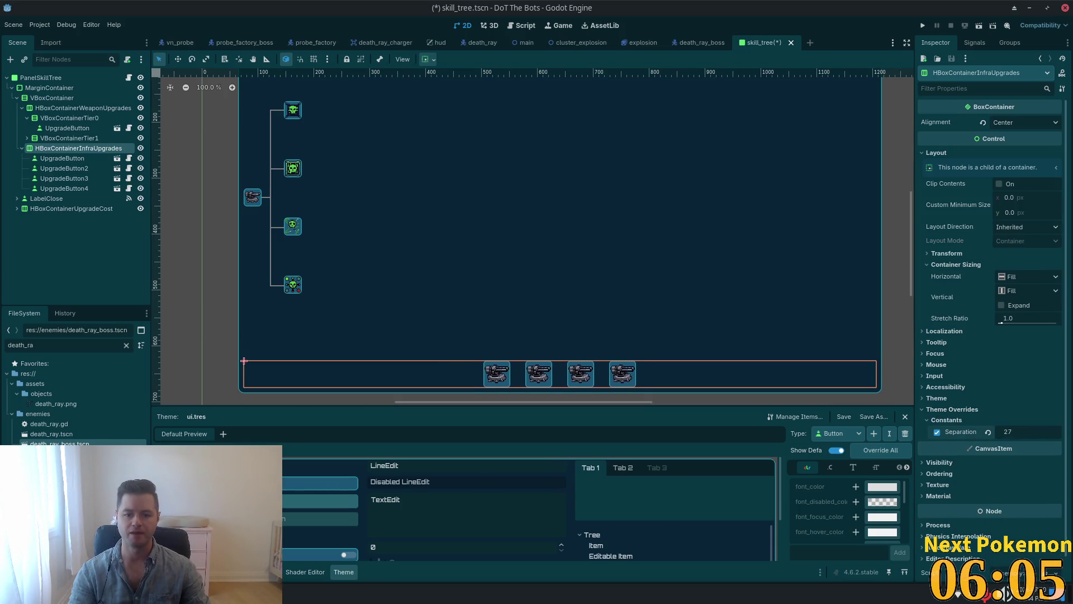
key(Up)
key(Up)
key(Up)
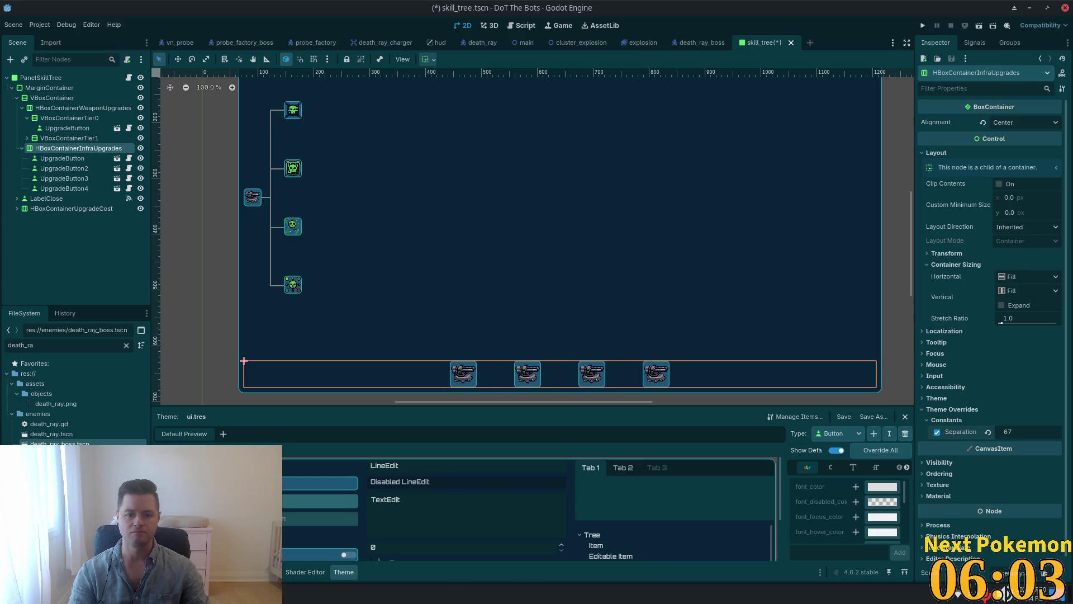
key(Up)
key(Up)
key(Up)
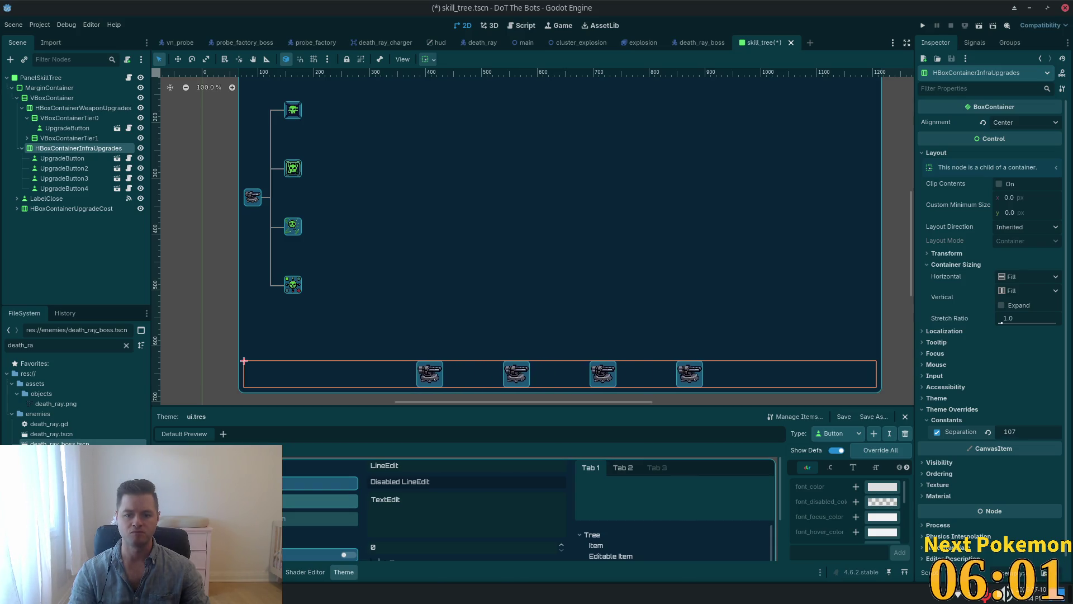
key(Up)
key(Up)
key(Up)
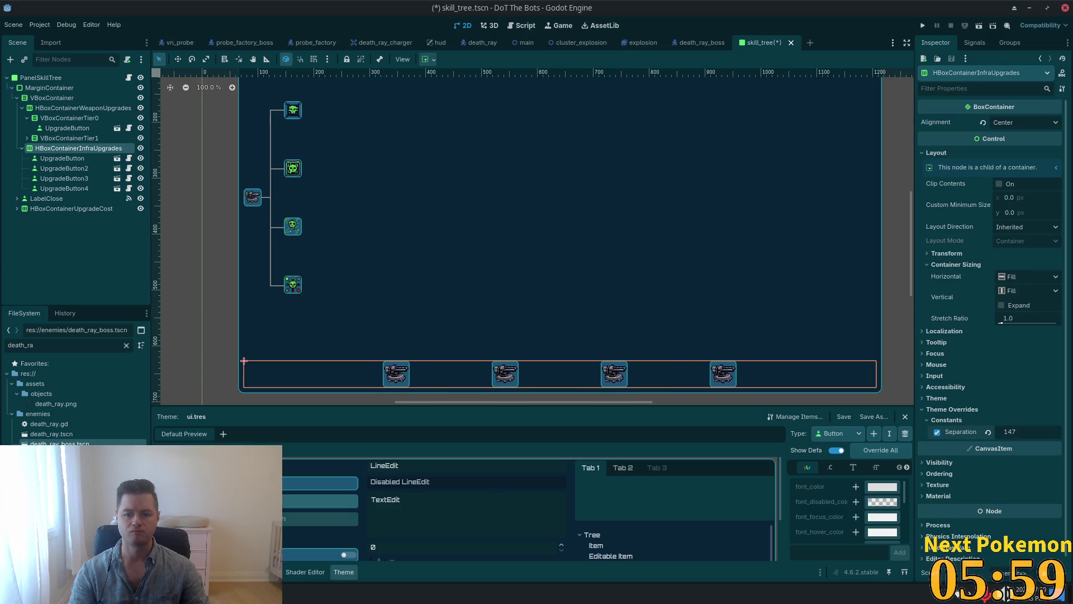
key(Up)
key(Up)
key(Up)
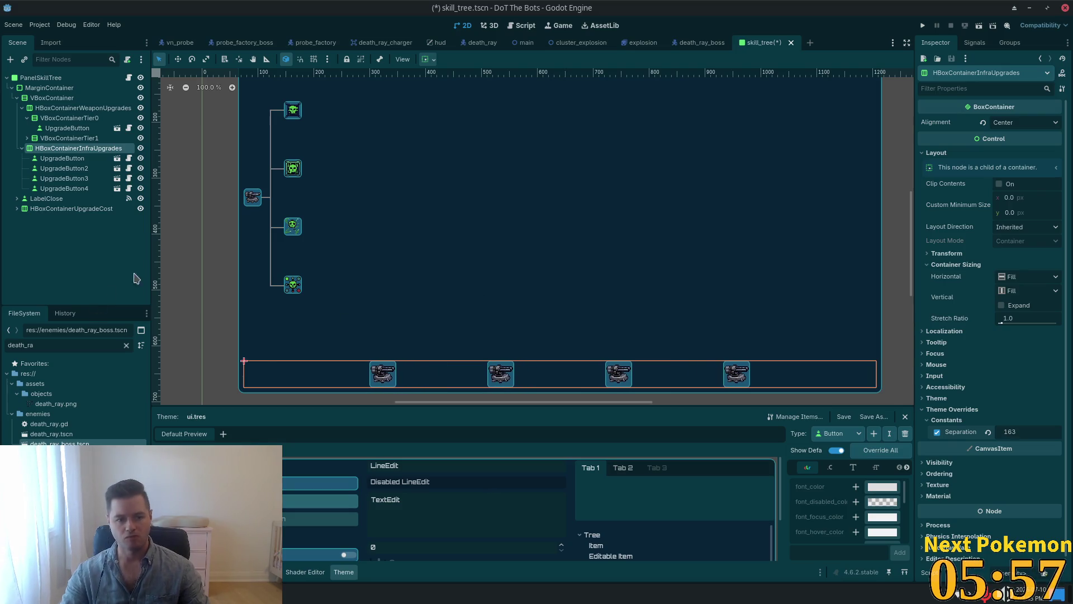
key(Return)
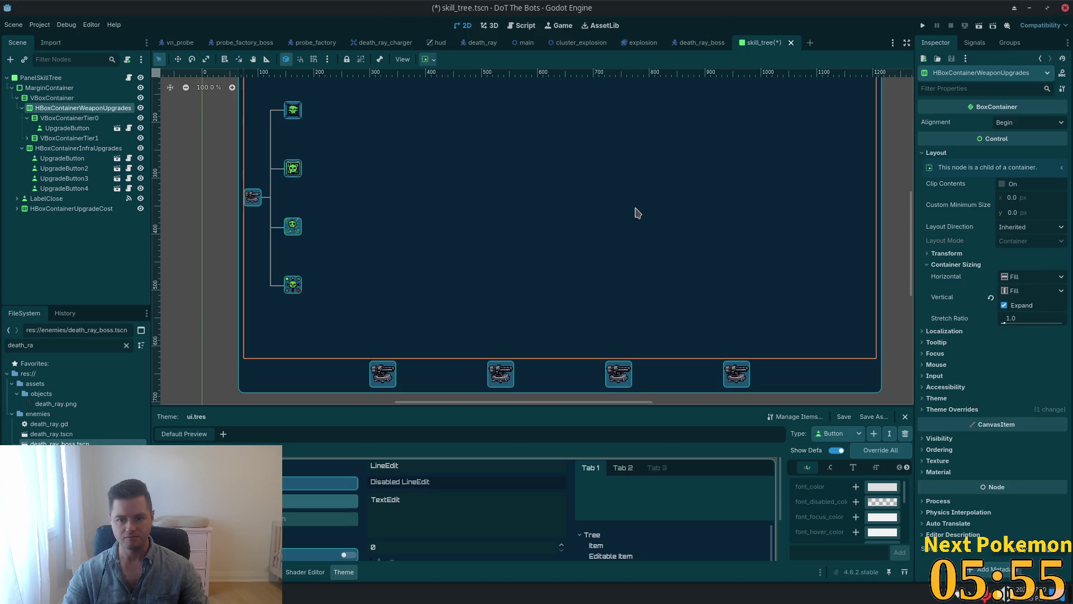
Step: Select the VBoxContainerTier0 column in the skill tree
click(260, 289)
scroll(417, 306, down, 5)
scroll(344, 286, up, 3)
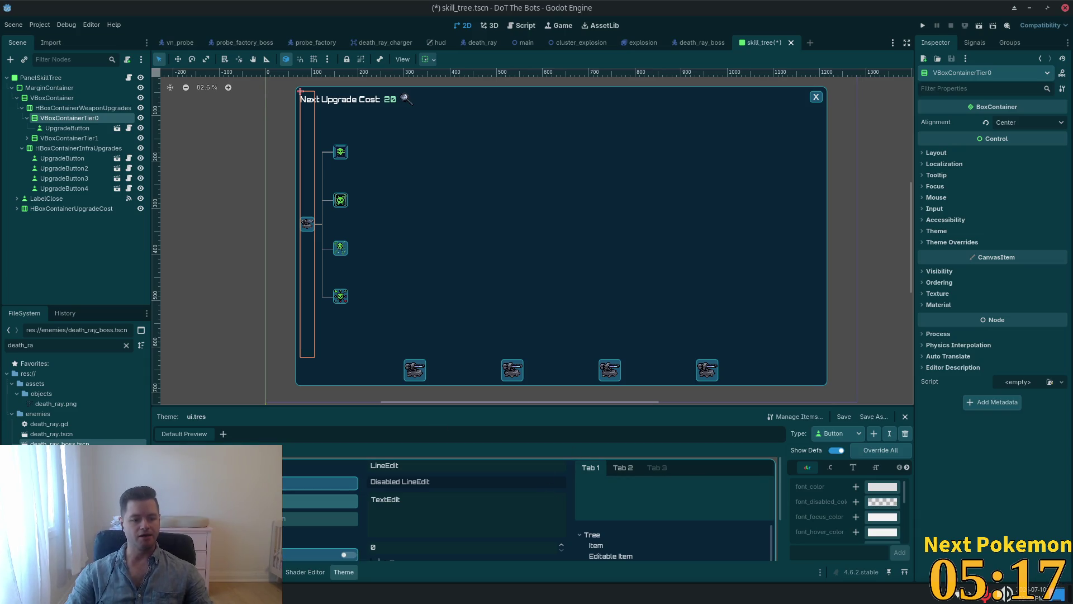
key(alt+Tab)
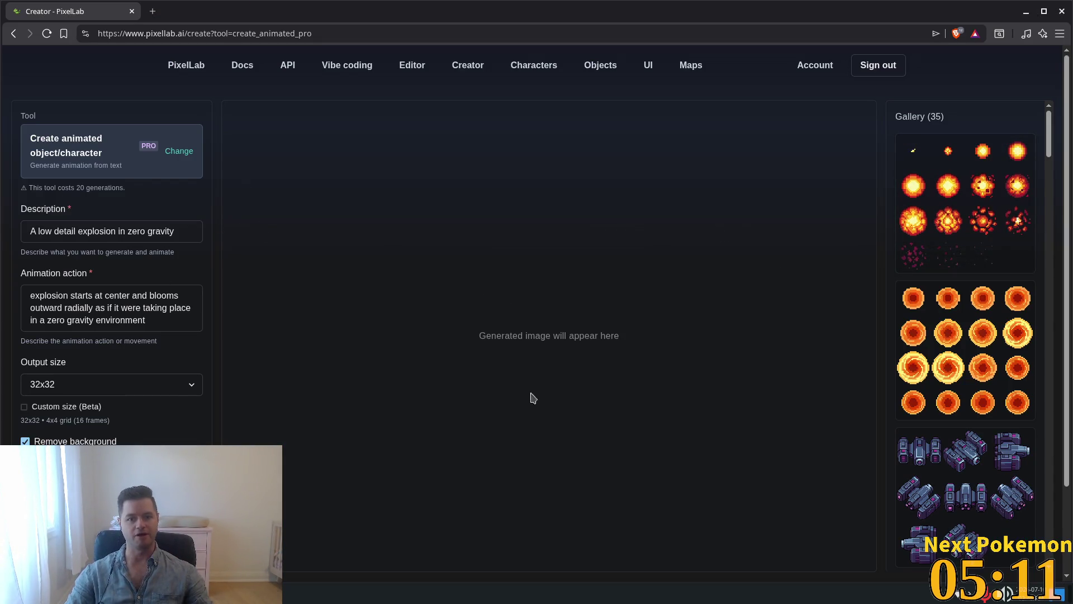
Step: Swap the Creator's tool to Create UI elements from the image creation tools
click(190, 149)
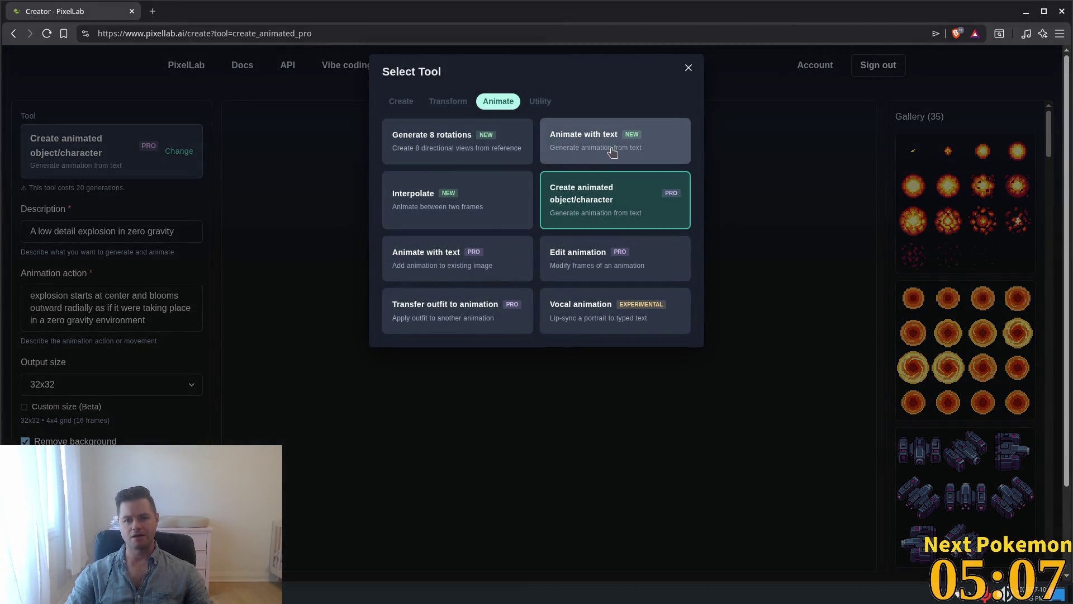
click(386, 105)
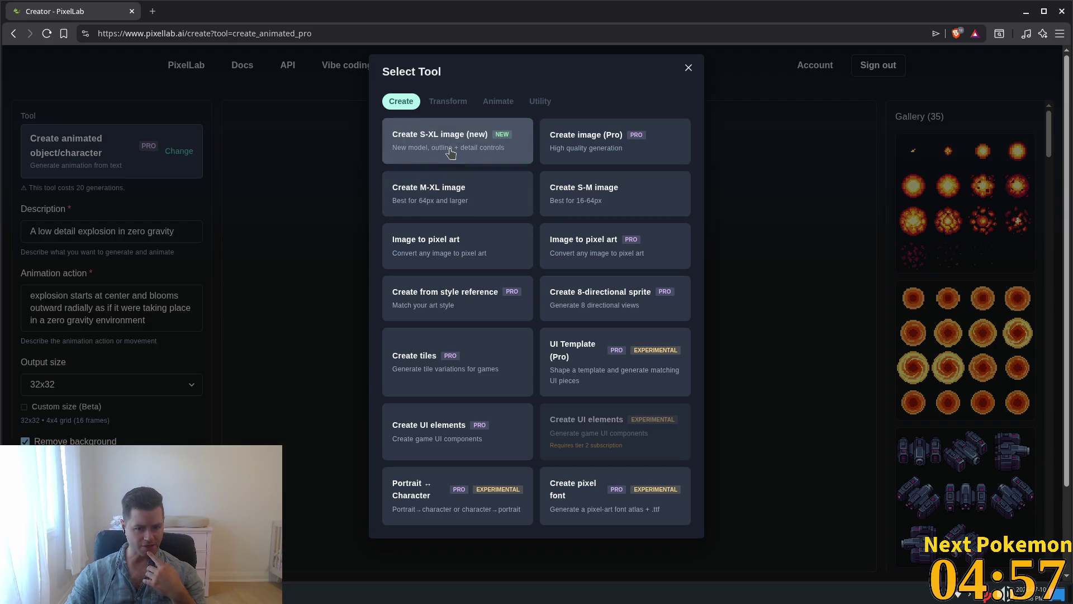
click(447, 425)
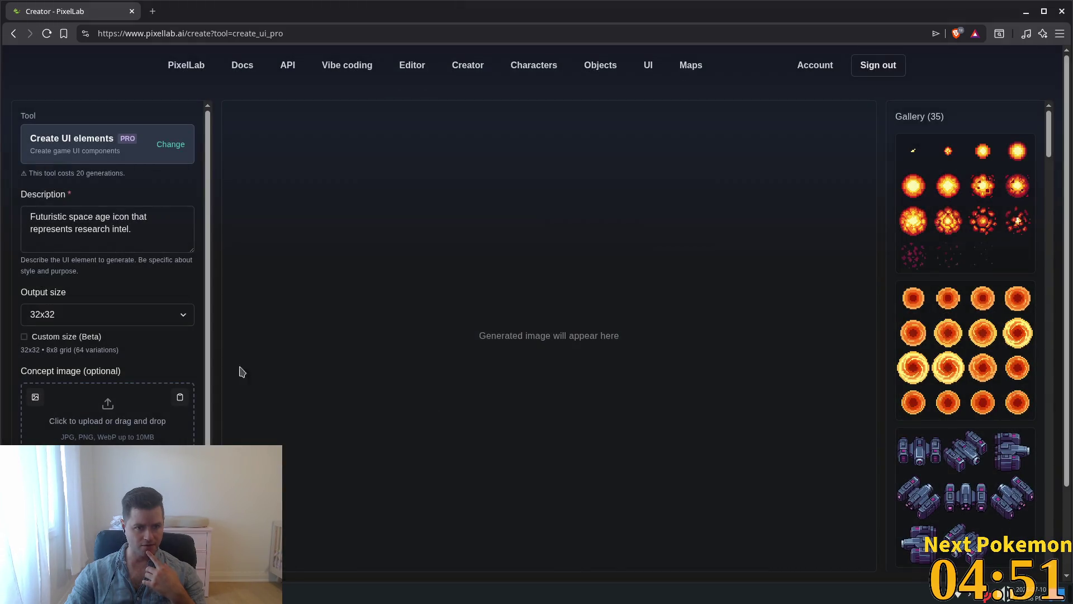
mouse_move(140, 230)
mouse_down()
mouse_move(90, 229)
mouse_move(112, 217)
mouse_move(103, 217)
mouse_move(50, 231)
mouse_move(140, 229)
mouse_move(77, 230)
mouse_up()
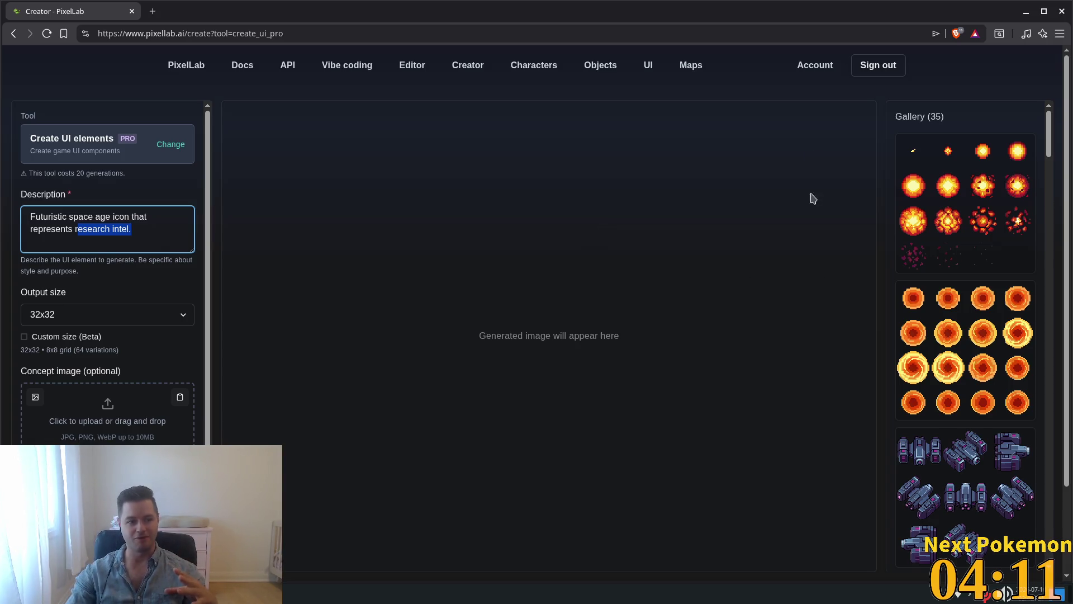
scroll(976, 308, down, 7)
scroll(976, 308, down, 10)
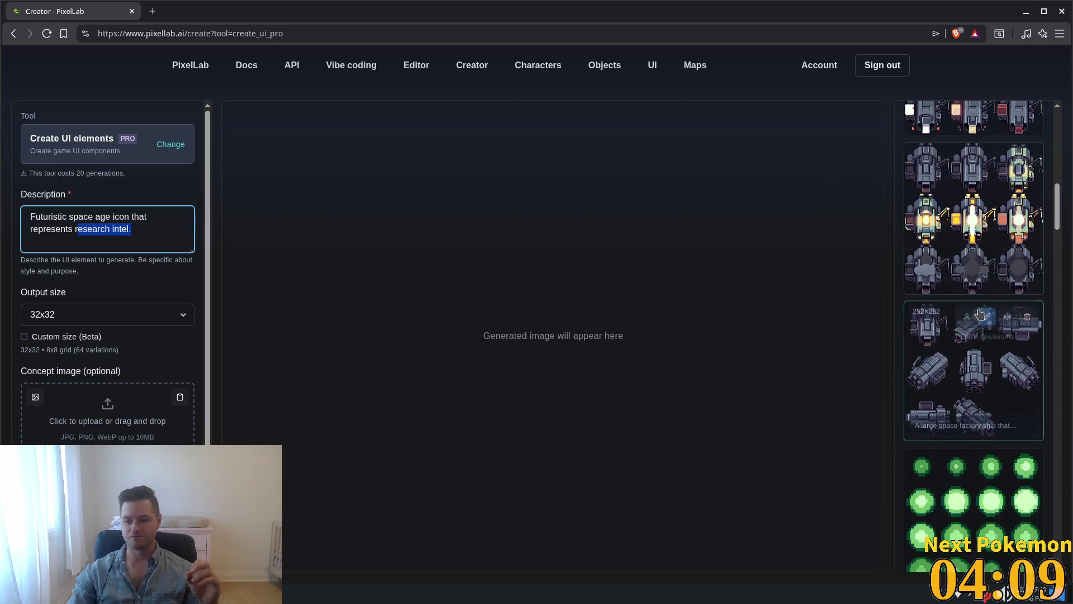
scroll(977, 313, down, 10)
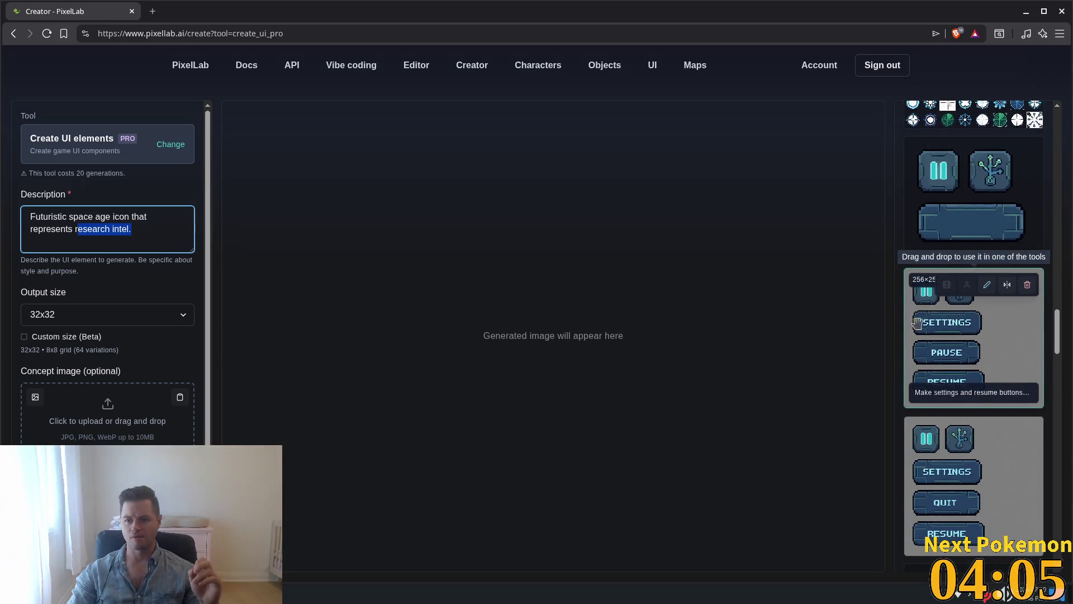
scroll(974, 309, down, 8)
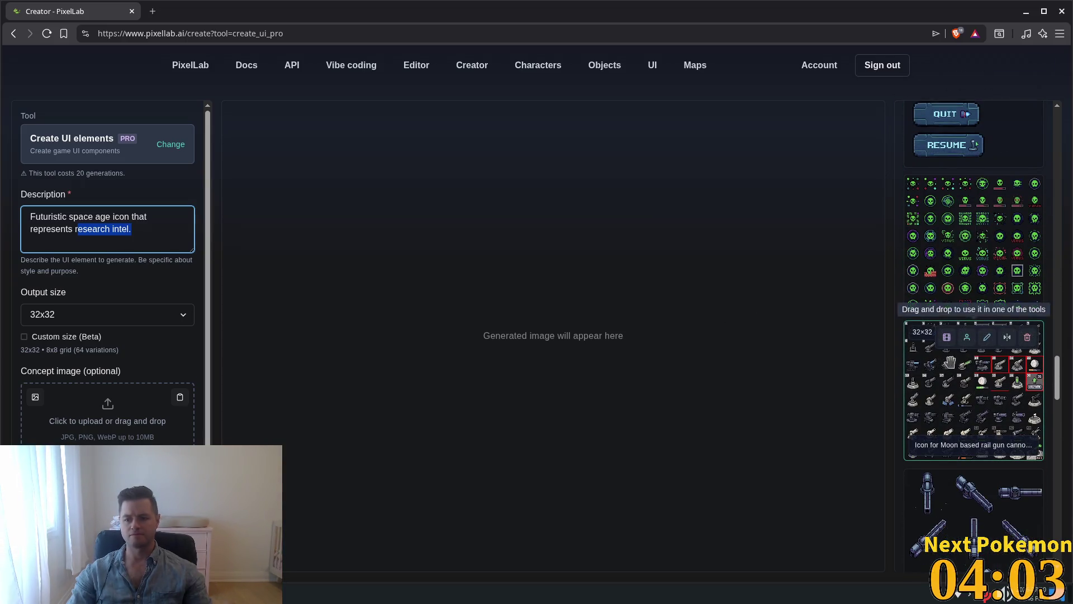
scroll(956, 366, up, 10)
scroll(939, 359, up, 3)
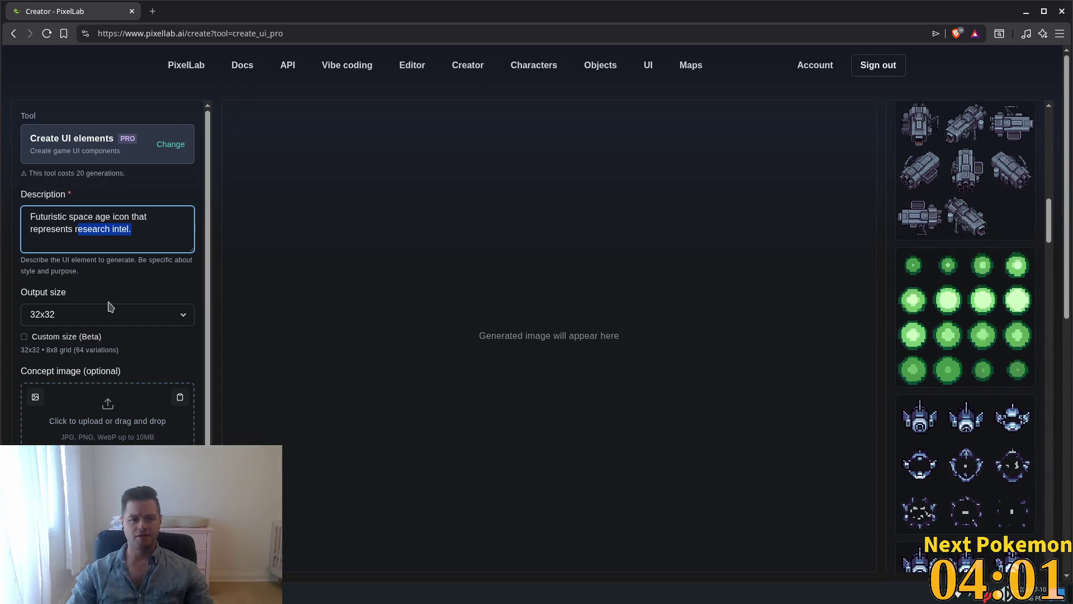
scroll(950, 302, up, 10)
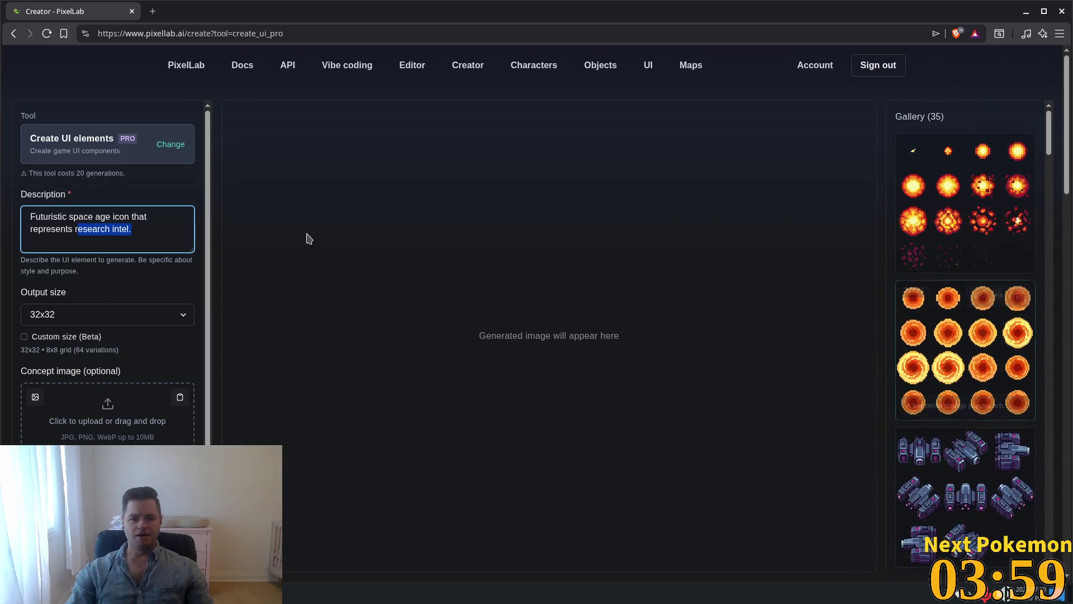
click(123, 230)
drag(116, 229, 78, 229)
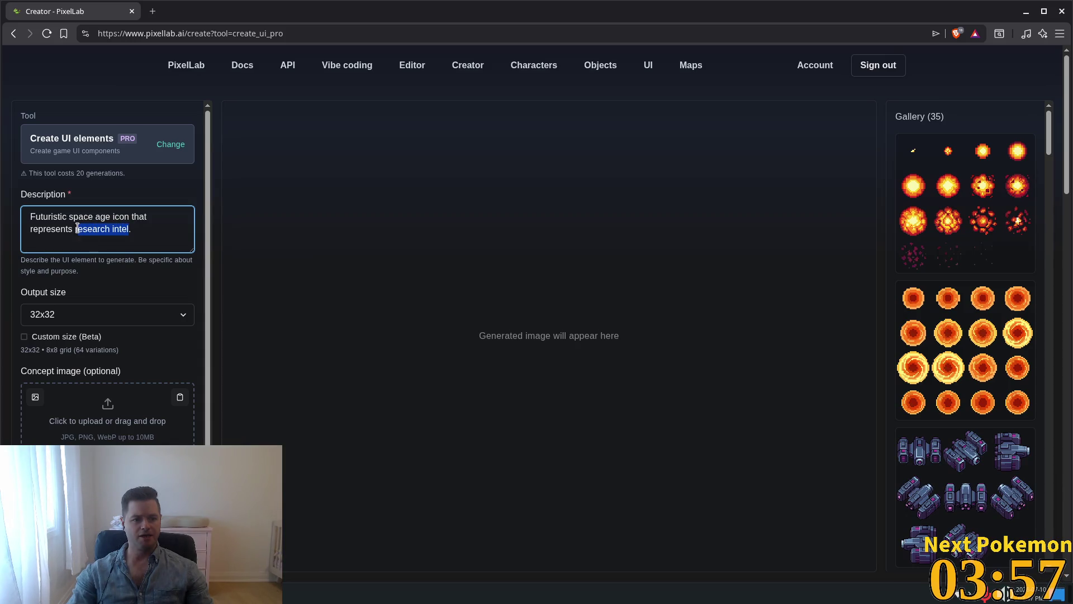
key(BackSpace)
text(natural )
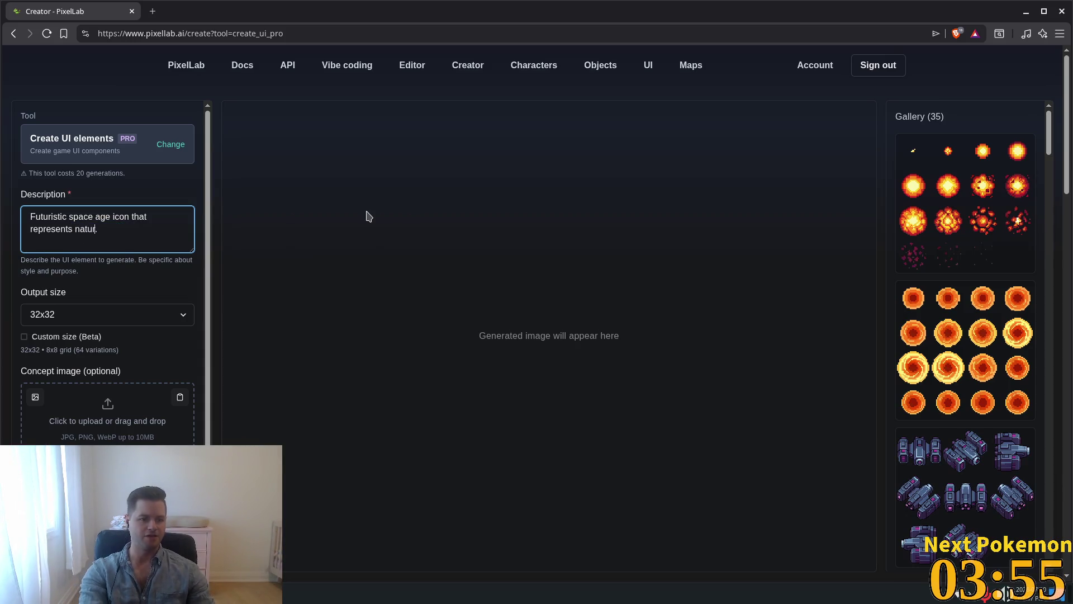
text(resources)
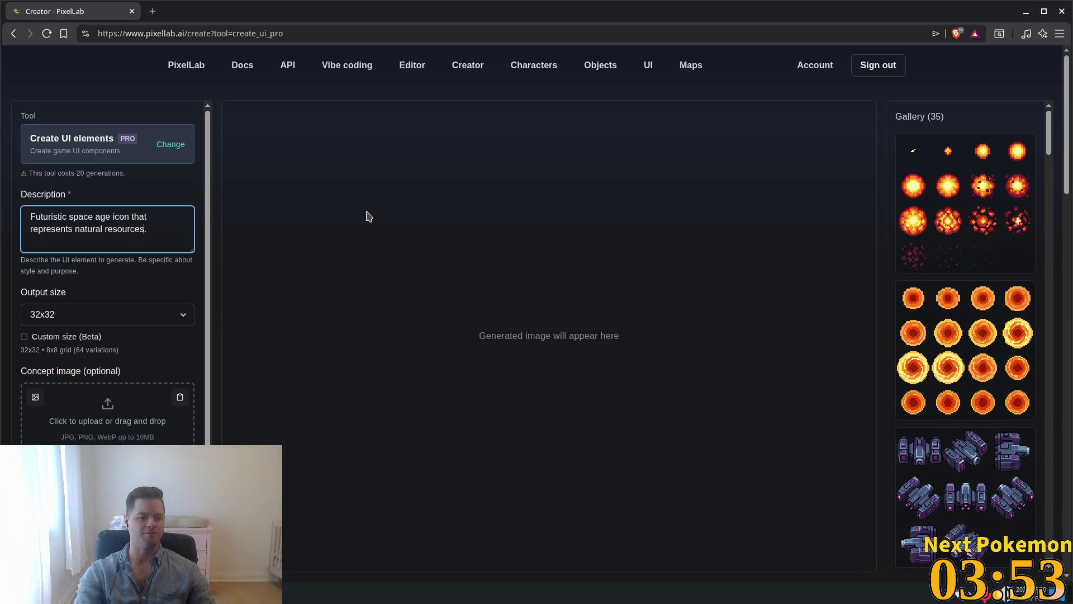
scroll(136, 364, down, 1)
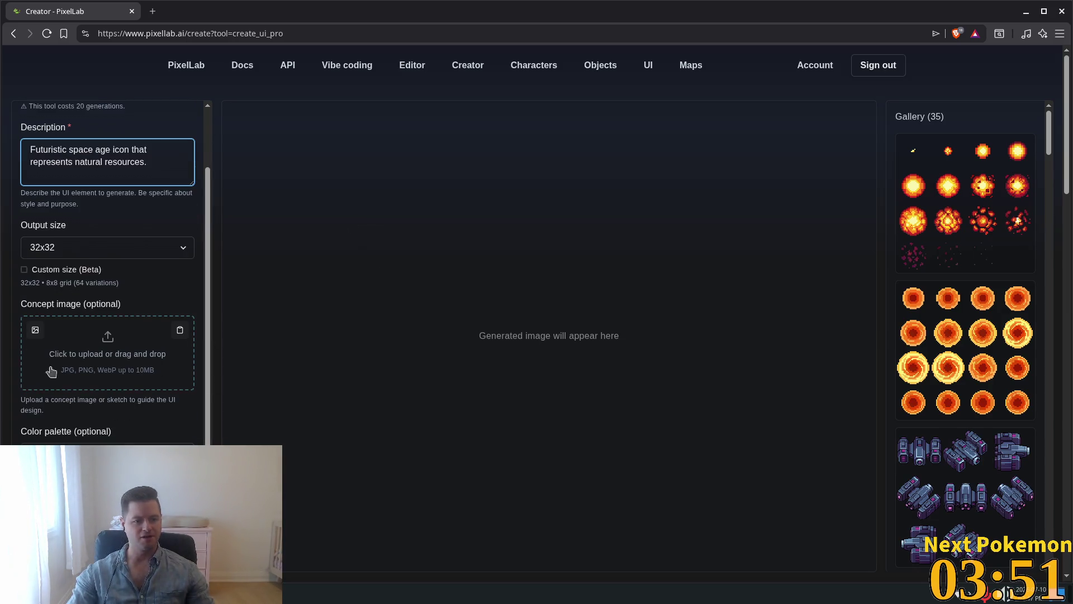
drag(58, 399, 149, 408)
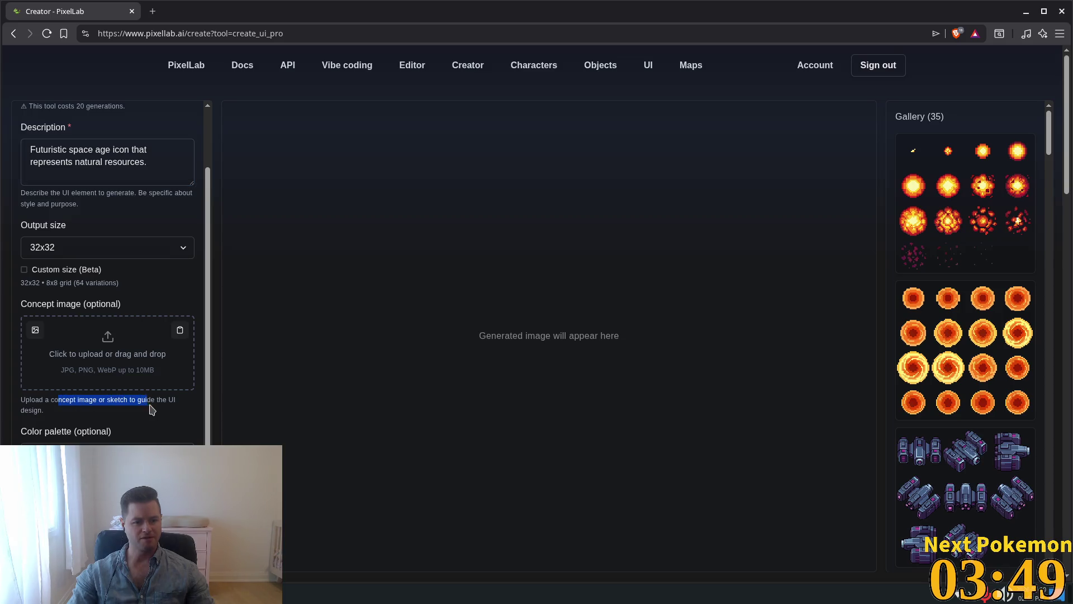
scroll(961, 386, down, 1)
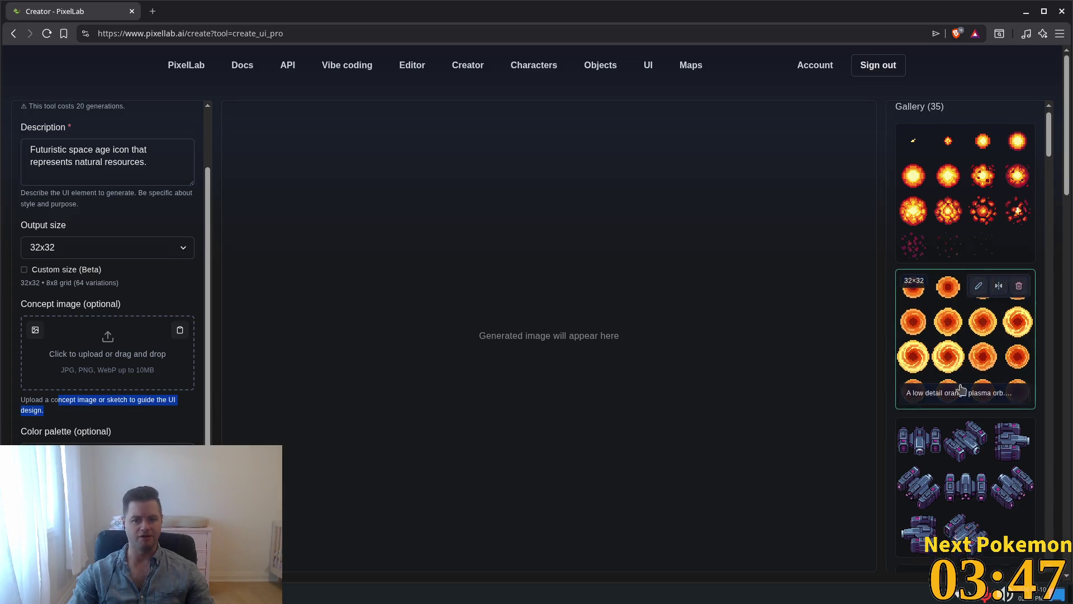
scroll(99, 369, down, 4)
scroll(757, 374, up, 4)
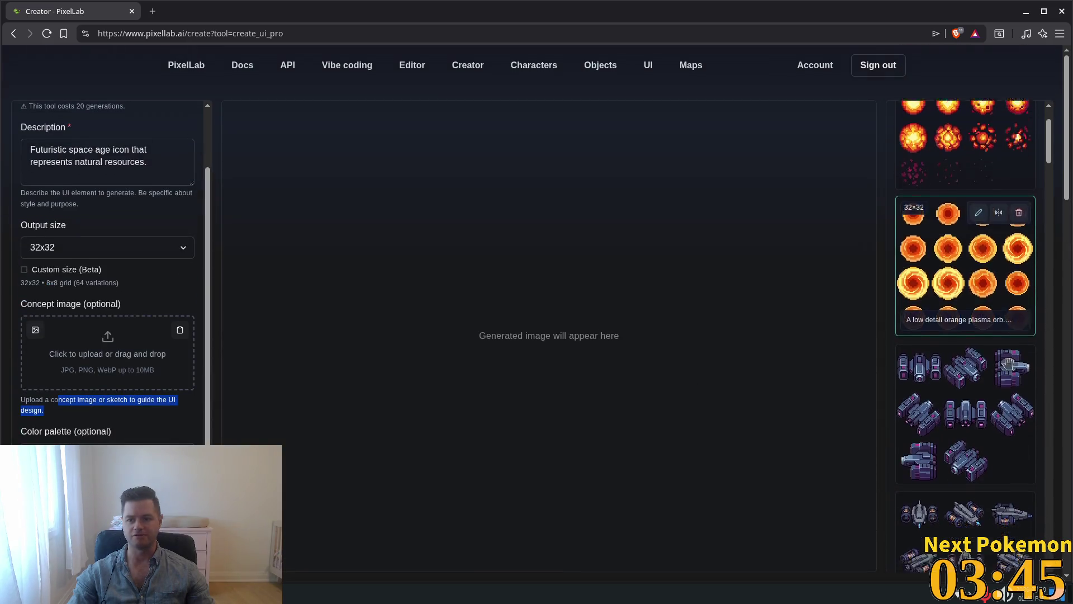
scroll(1007, 350, down, 5)
scroll(952, 470, down, 7)
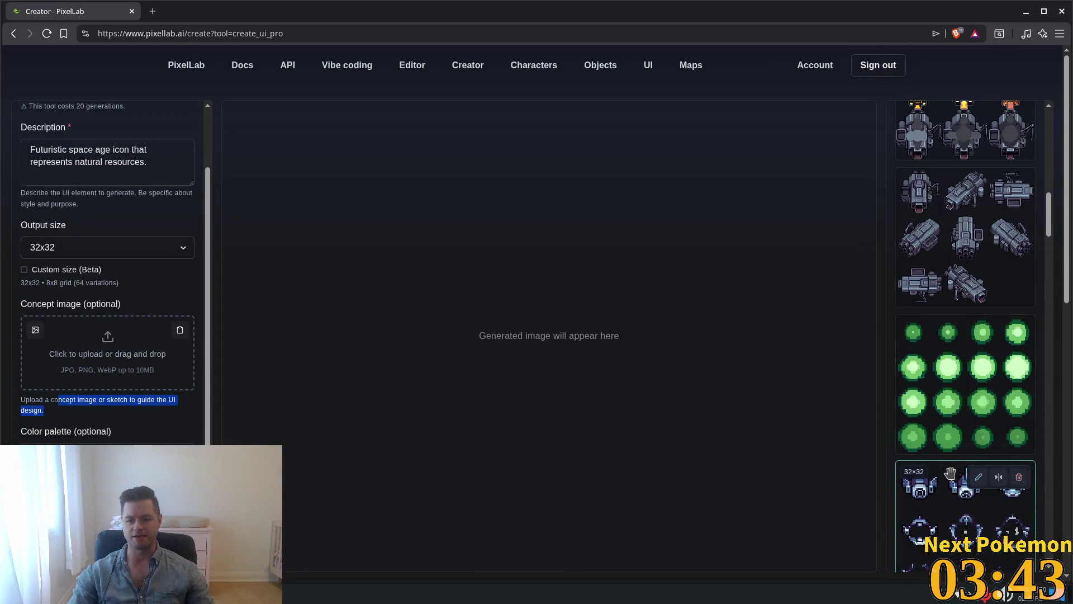
scroll(951, 470, up, 3)
scroll(953, 351, up, 5)
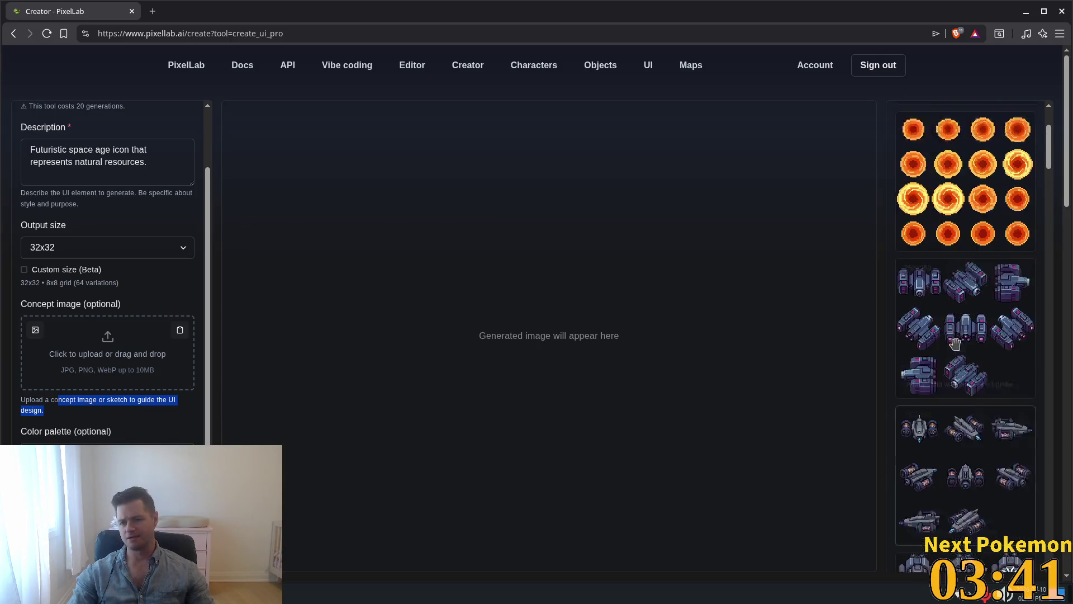
scroll(953, 351, down, 10)
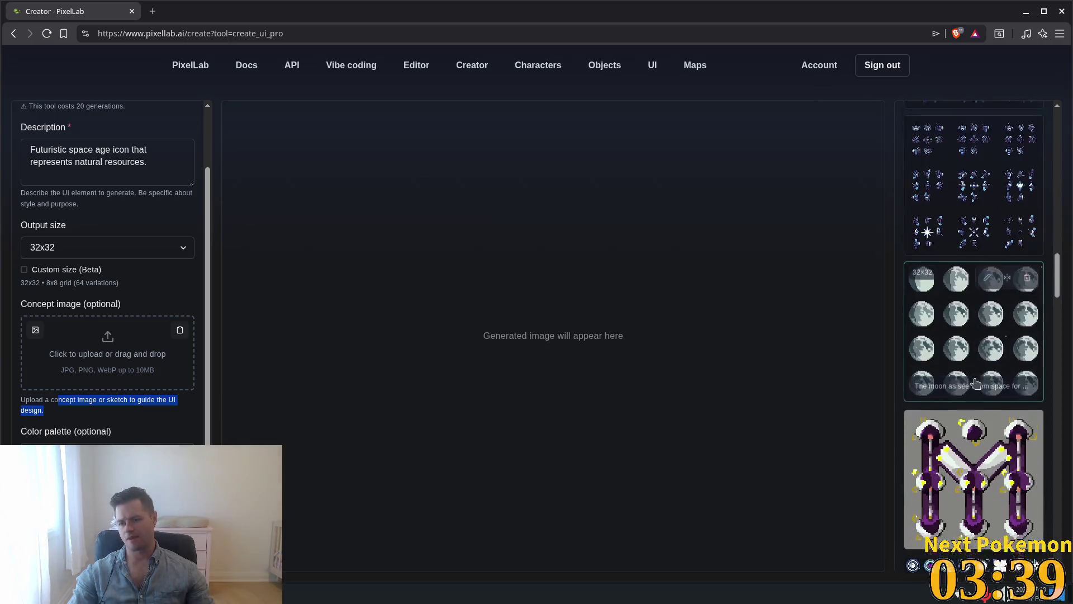
scroll(993, 472, down, 4)
mouse_move(975, 240)
mouse_down()
mouse_move(881, 233)
mouse_move(43, 355)
mouse_move(99, 376)
mouse_up()
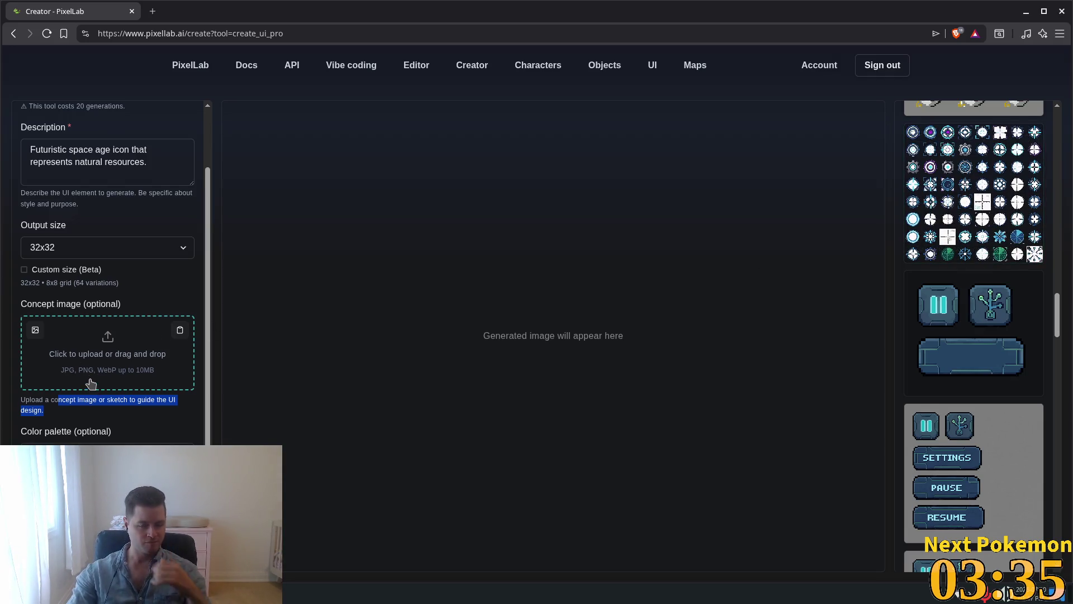
scroll(93, 383, up, 1)
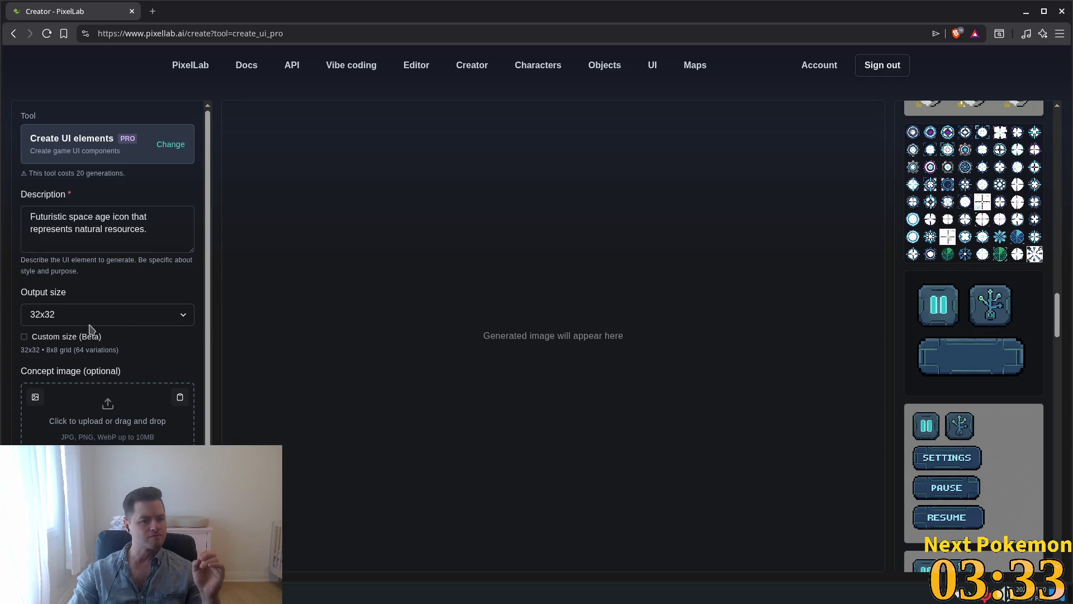
scroll(145, 402, down, 1)
drag(145, 402, 145, 412)
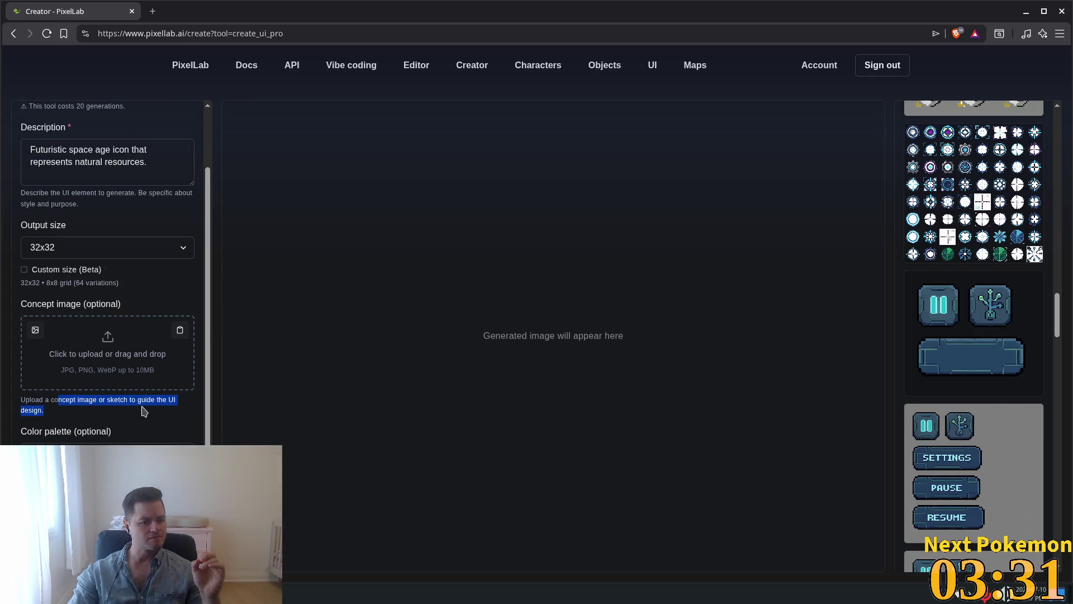
click(134, 446)
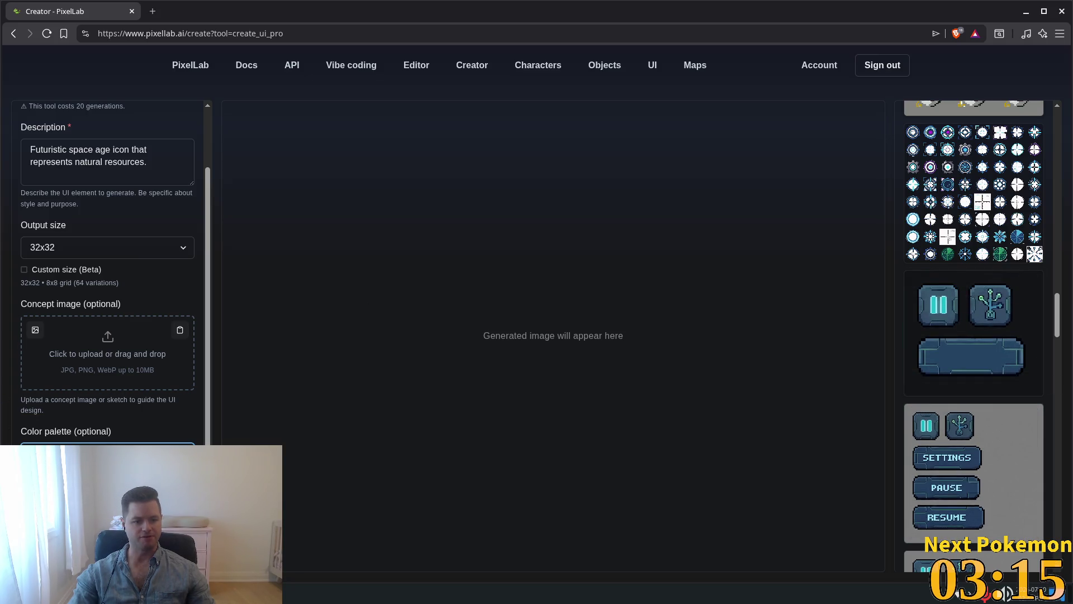
key(Return)
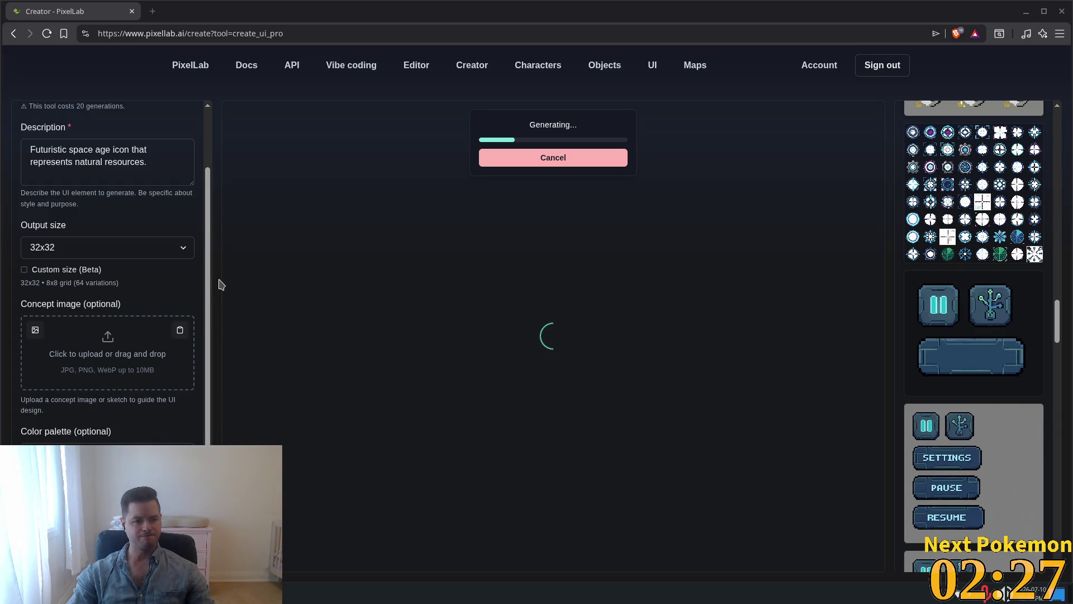
Step: Return to the Godot editor while the natural-resources icon keeps generating
key(alt+Tab)
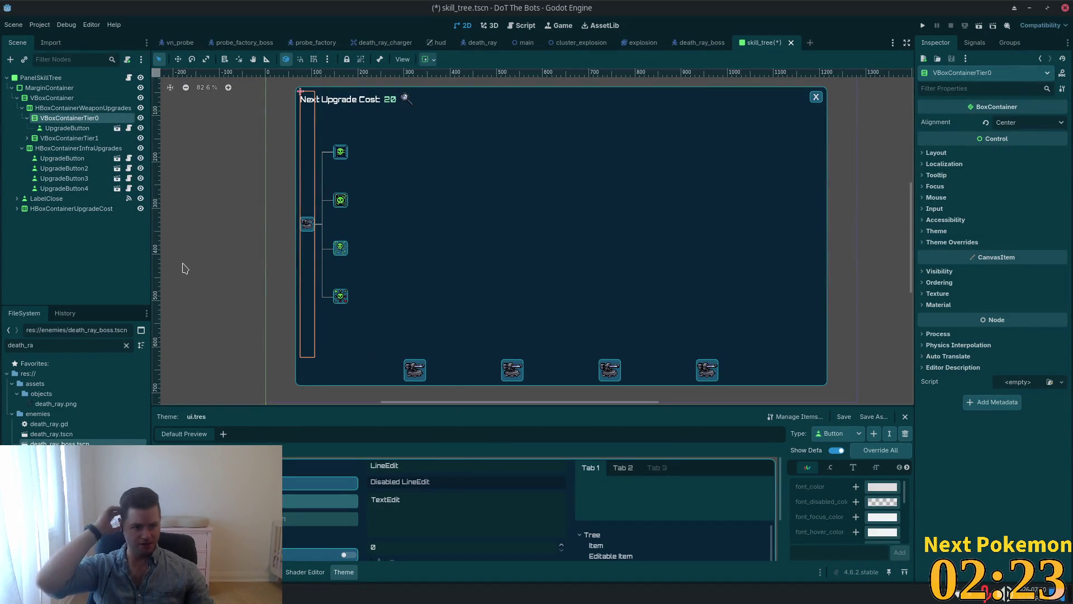
Step: On the first infrastructure UpgradeButton, uncheck both Is Active and Default
click(62, 158)
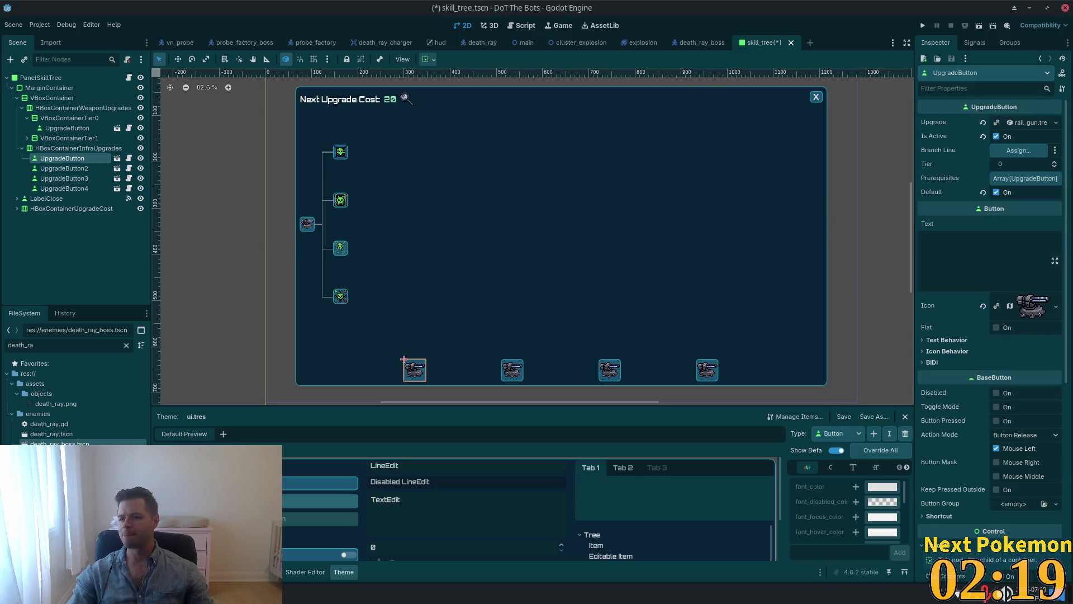
right_click(1017, 129)
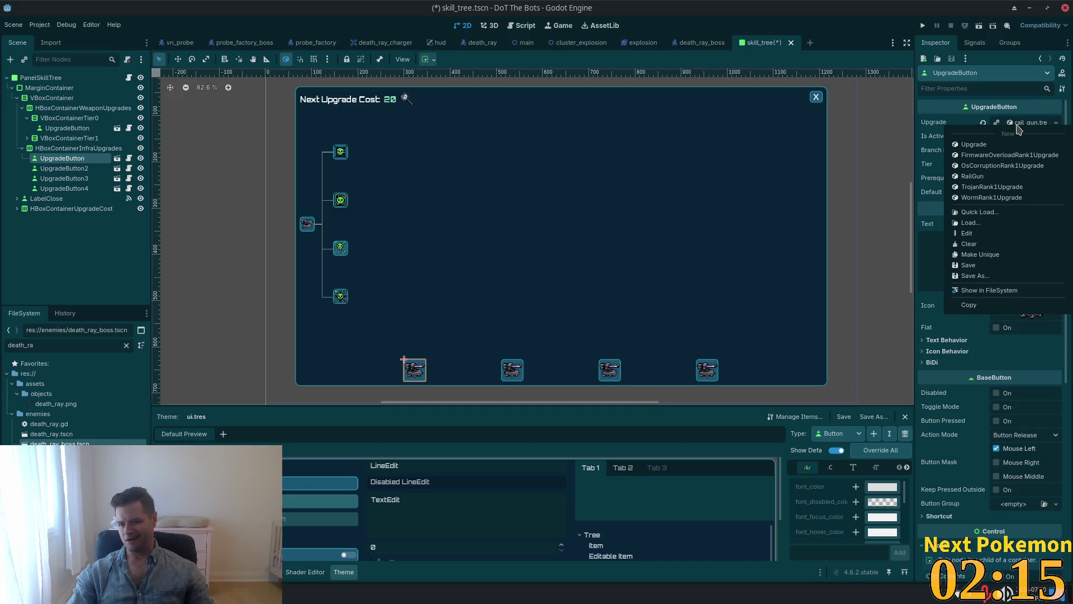
click(926, 304)
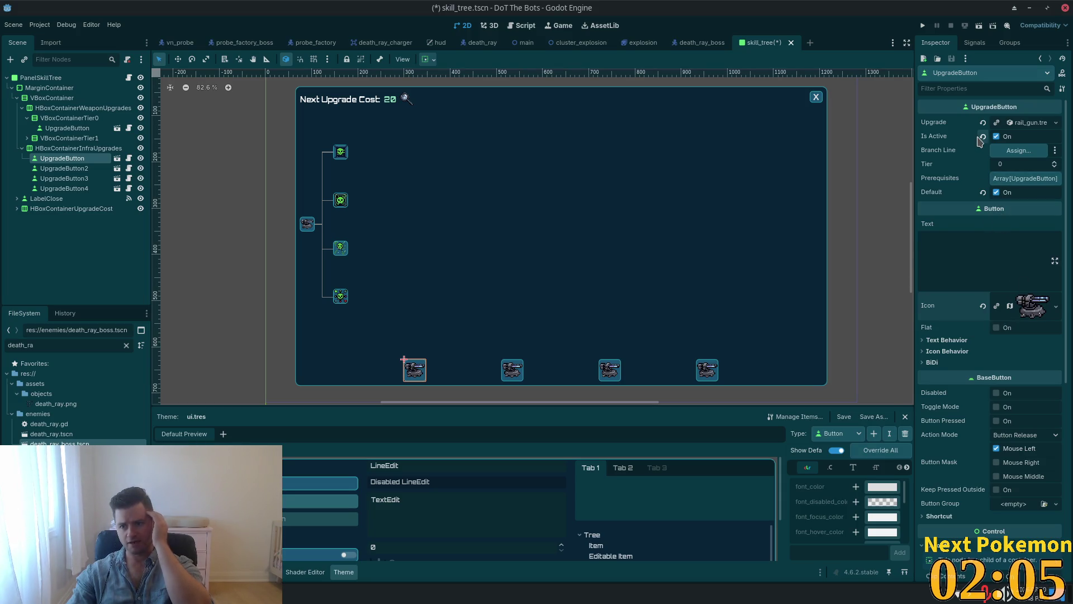
click(997, 138)
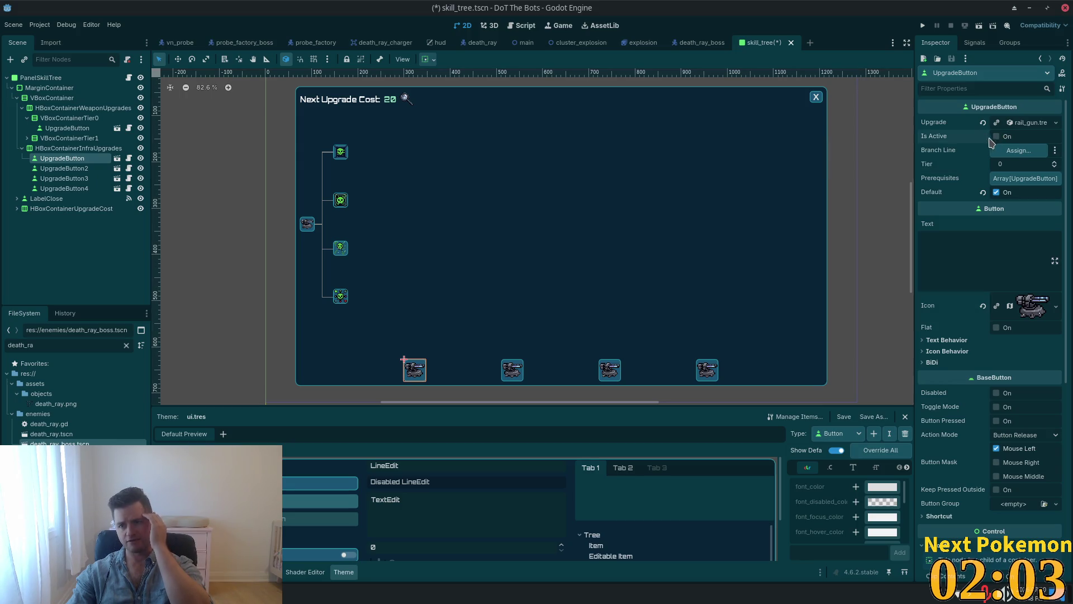
click(996, 193)
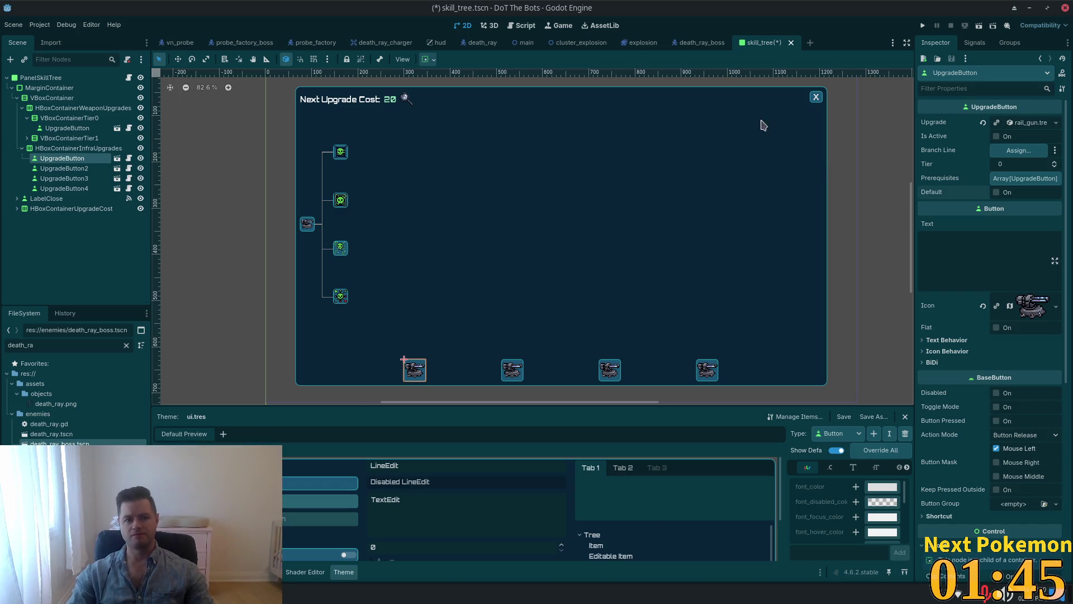
click(51, 169)
Step: Uncheck Is Active and Default on UpgradeButton2 through UpgradeButton4 and save skill_tree.tscn
shift+click(49, 179)
shift+click(51, 189)
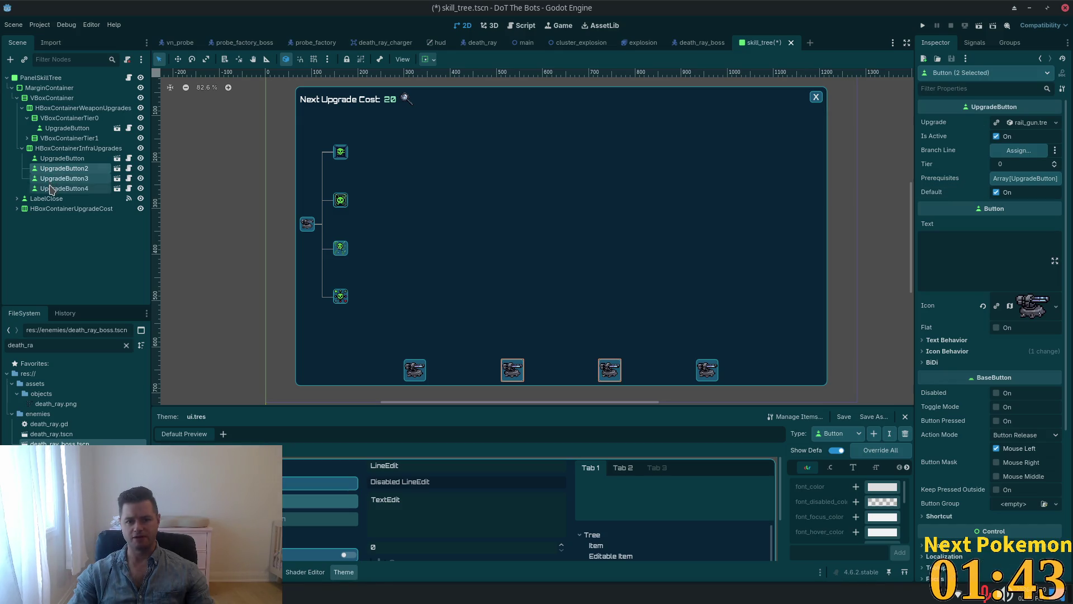
click(997, 138)
click(997, 192)
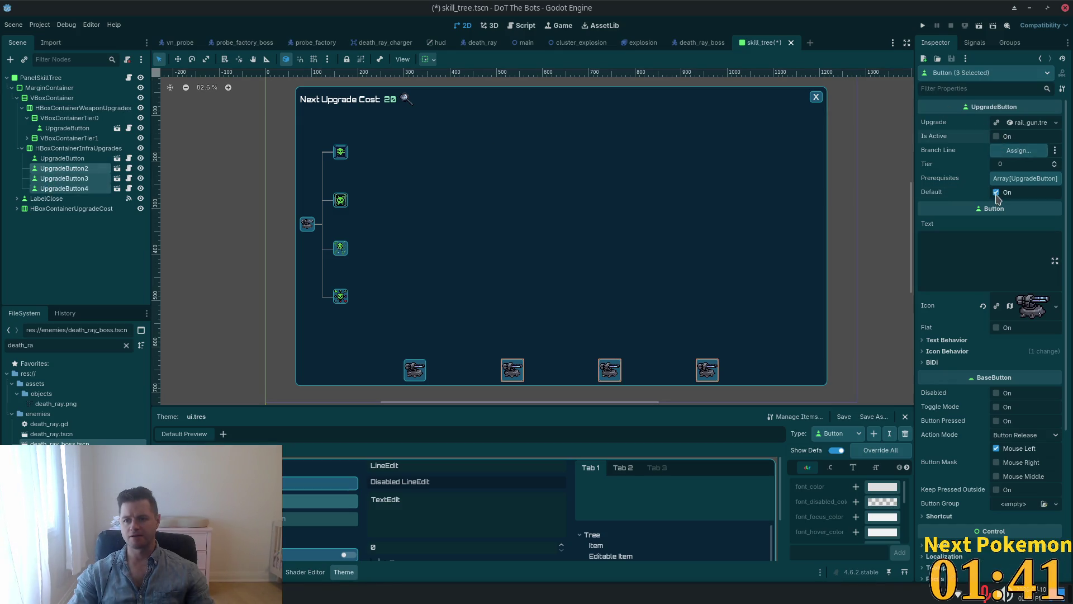
key(ctrl+s)
Step: Select UpgradeButton3, UpgradeButton4 and UpgradeButton2 individually to check their settings
click(62, 179)
click(61, 189)
click(67, 169)
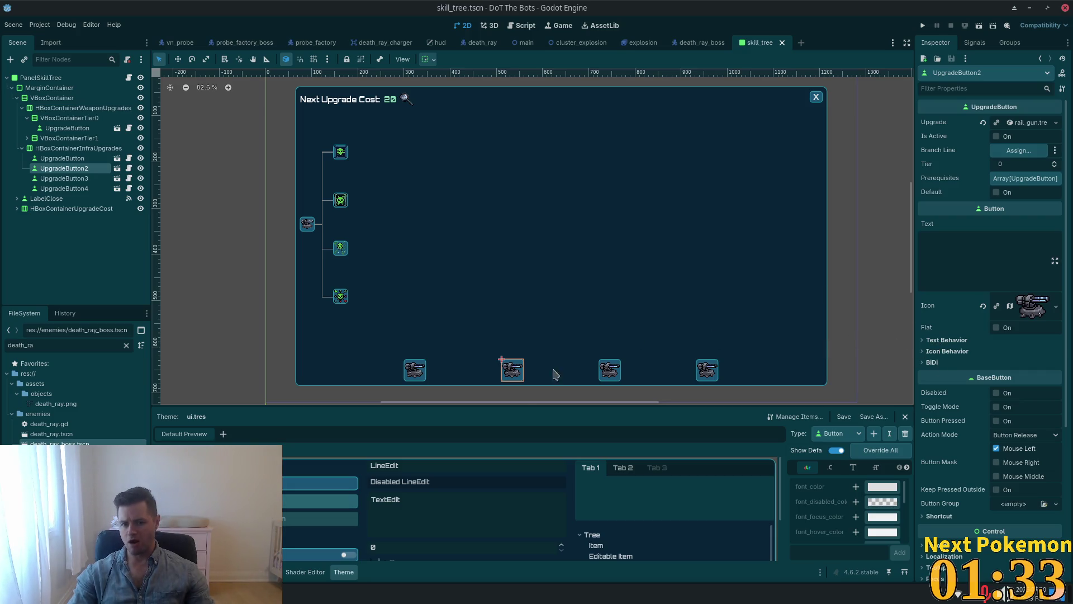
Step: Zoom and pan the skill_tree canvas to inspect the turret upgrade buttons
scroll(445, 273, up, 3)
drag(599, 208, 587, 175)
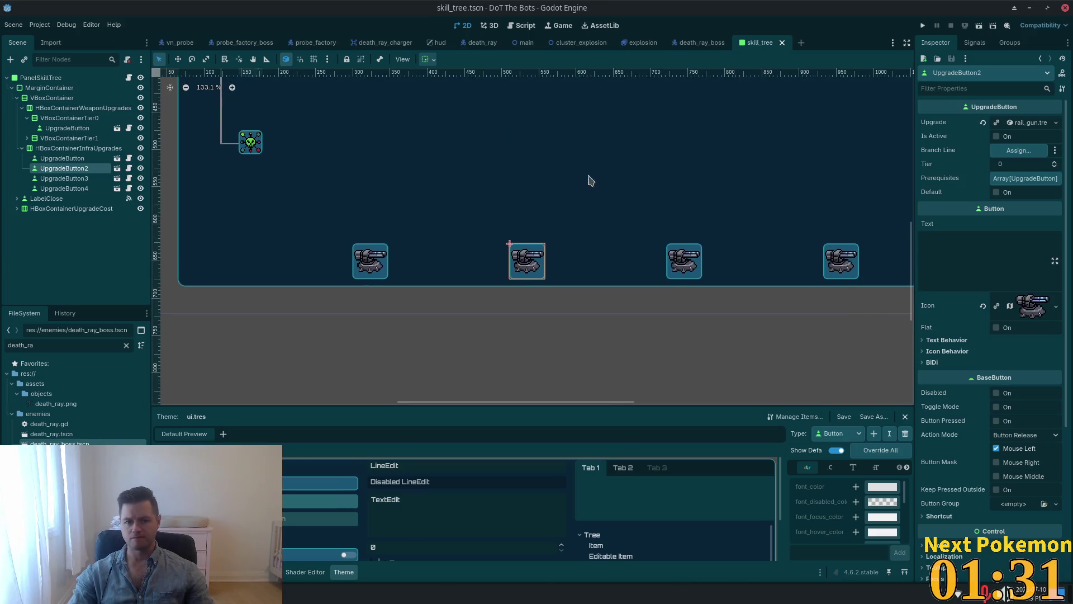
scroll(484, 225, up, 3)
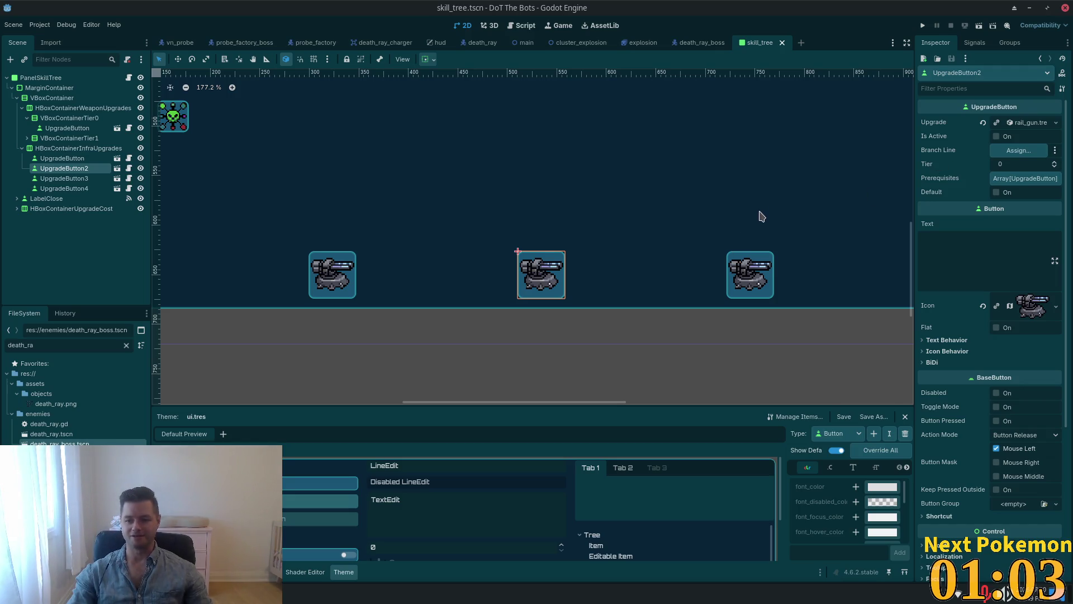
scroll(643, 244, down, 4)
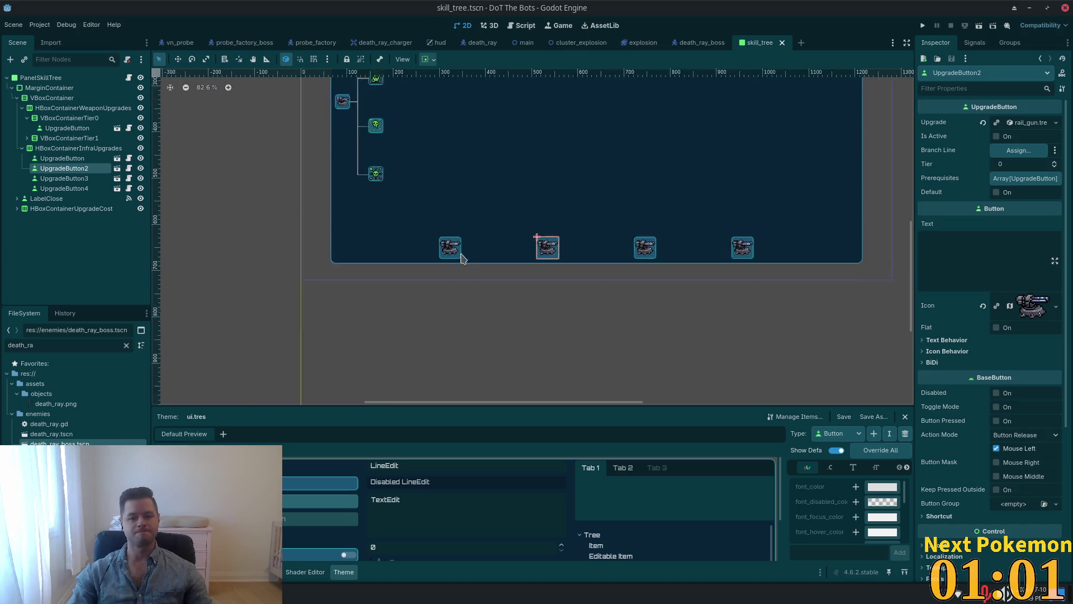
scroll(574, 192, up, 3)
scroll(572, 193, down, 3)
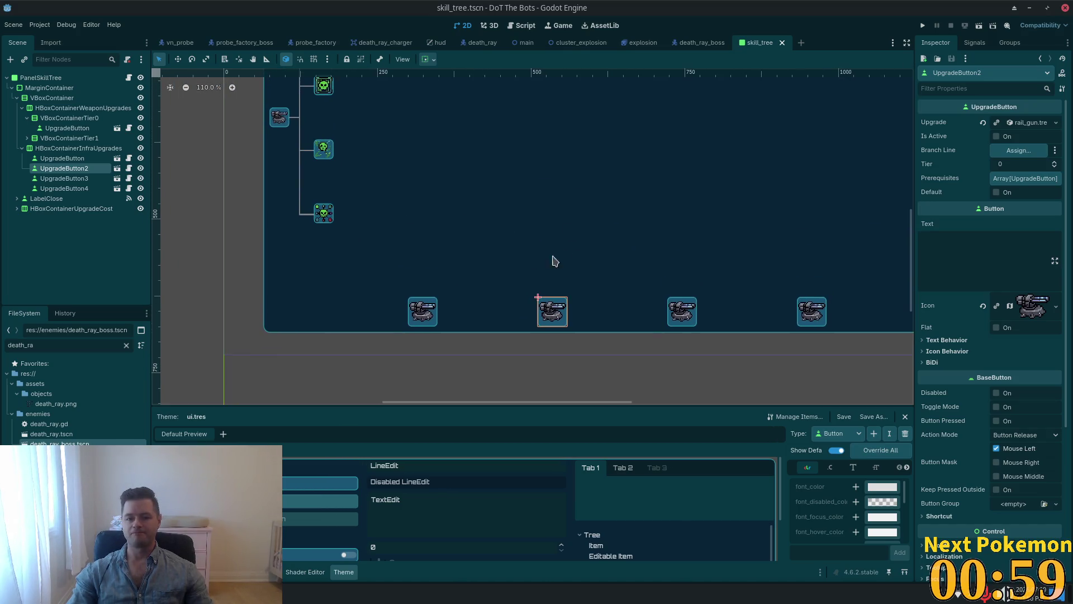
scroll(532, 259, down, 2)
scroll(407, 331, up, 12)
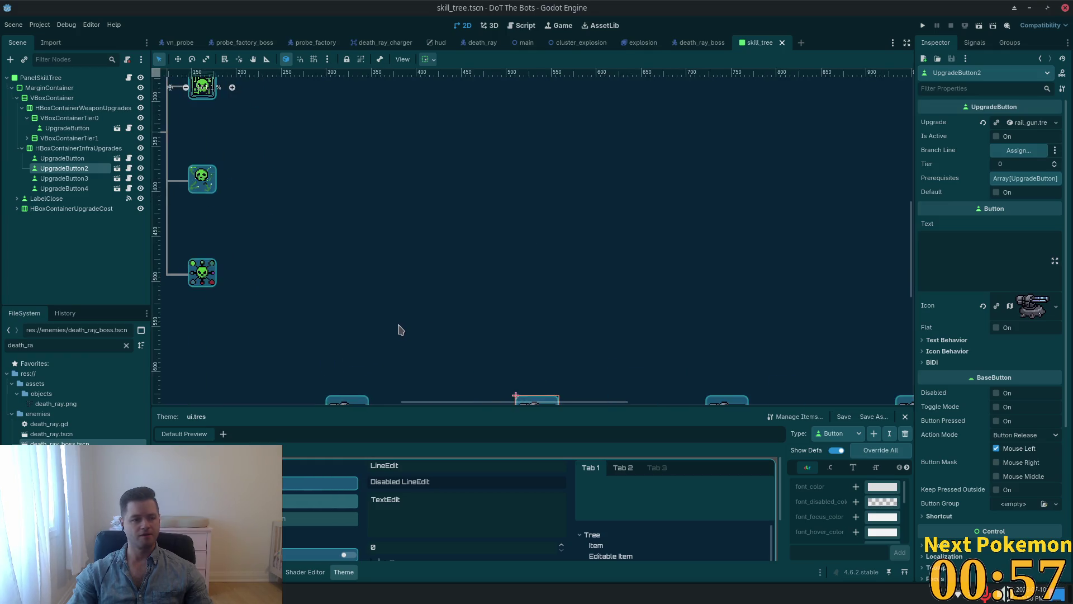
drag(407, 332, 467, 129)
scroll(441, 177, down, 2)
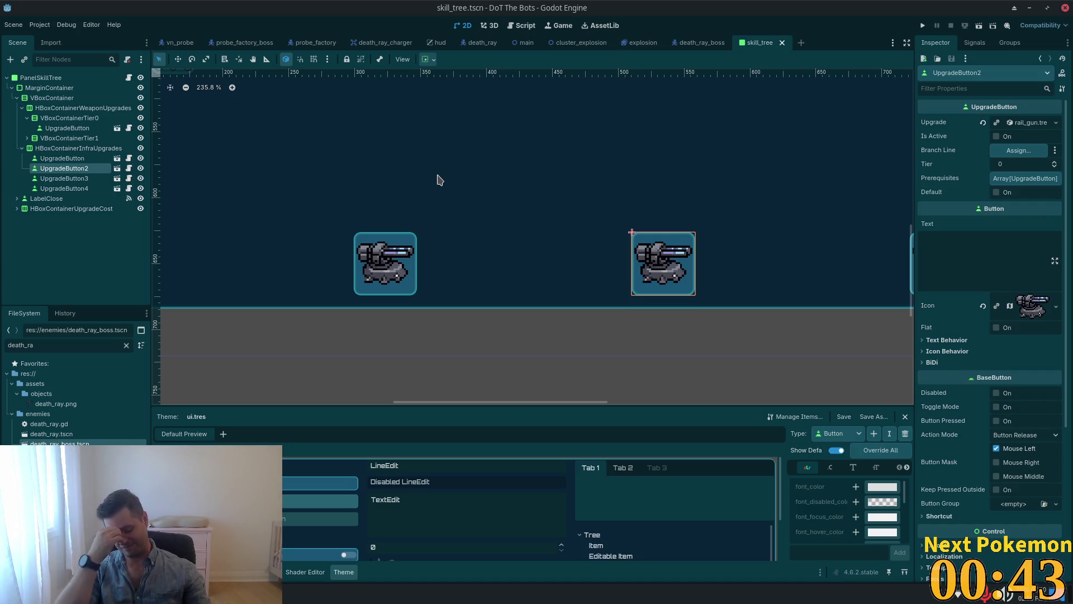
scroll(434, 309, down, 10)
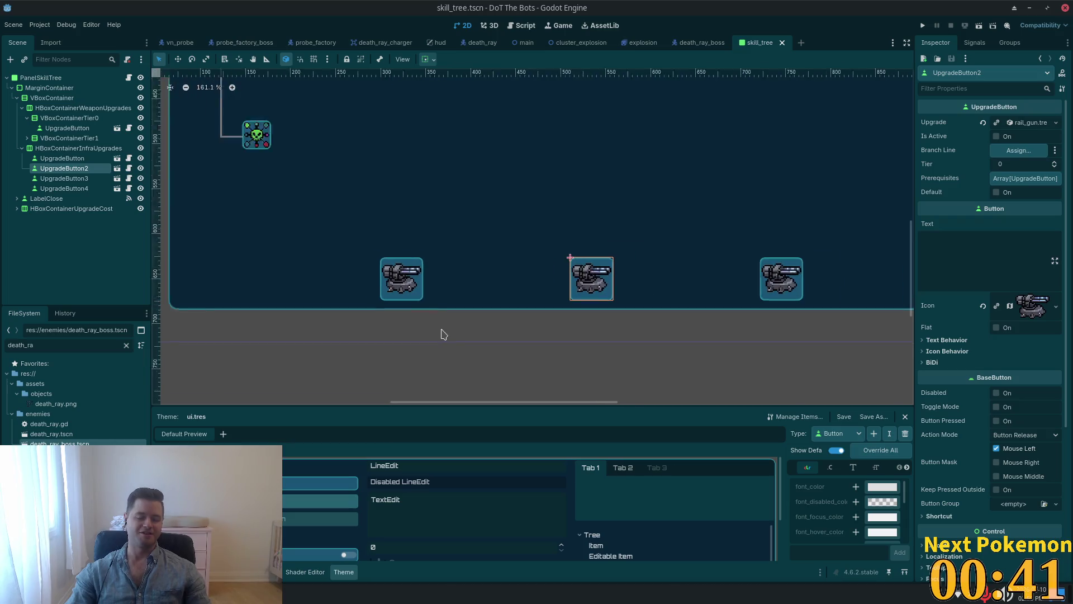
scroll(545, 145, up, 3)
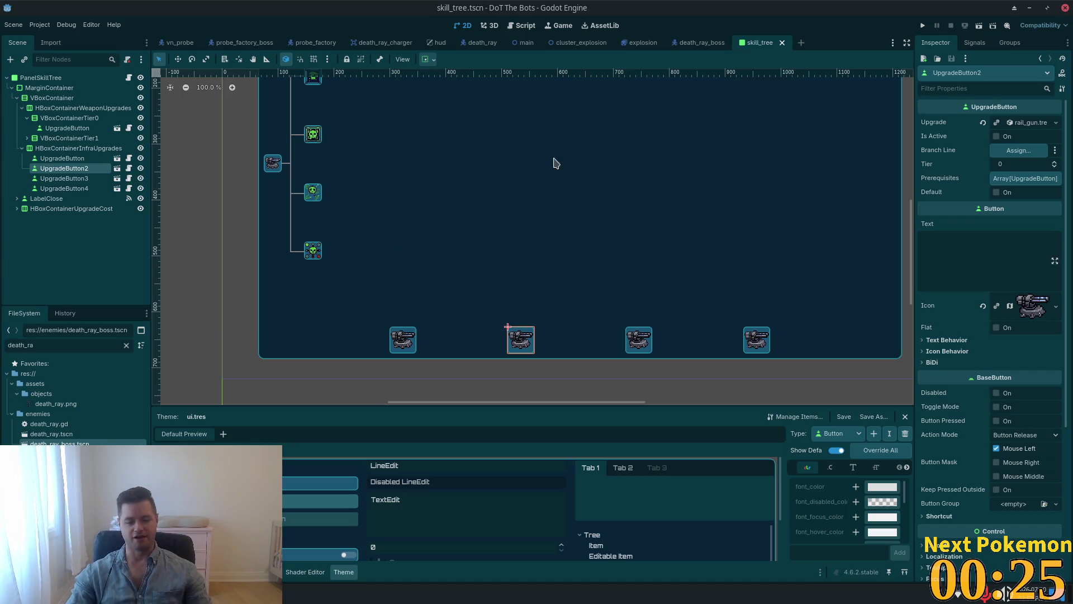
Step: Select the first turret upgrade button, then go to line 39 of upgrade_button.gd in Cursor
click(408, 334)
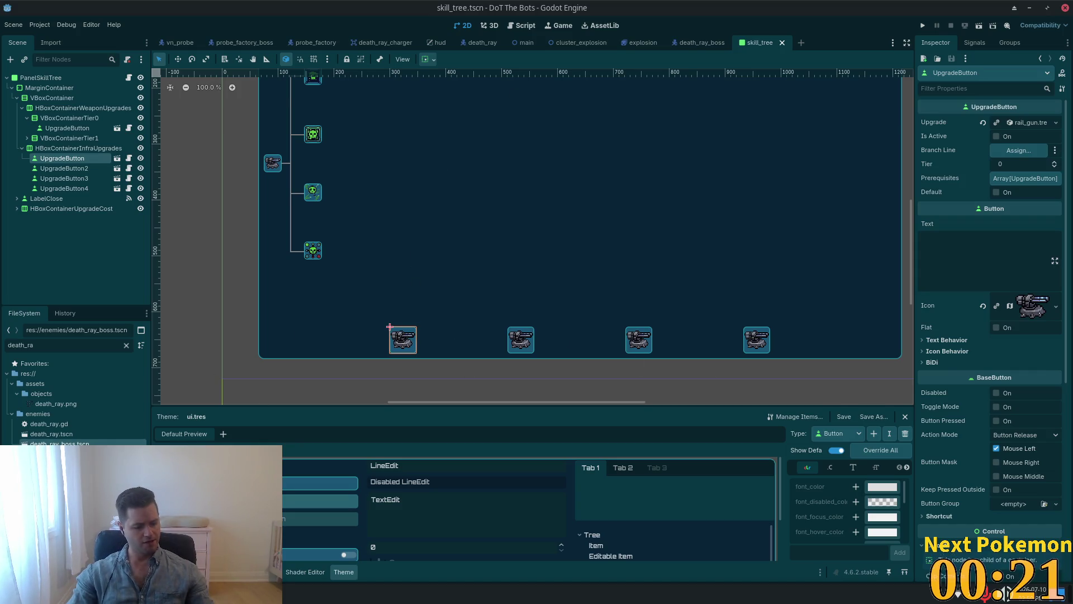
key(alt+Tab)
click(413, 229)
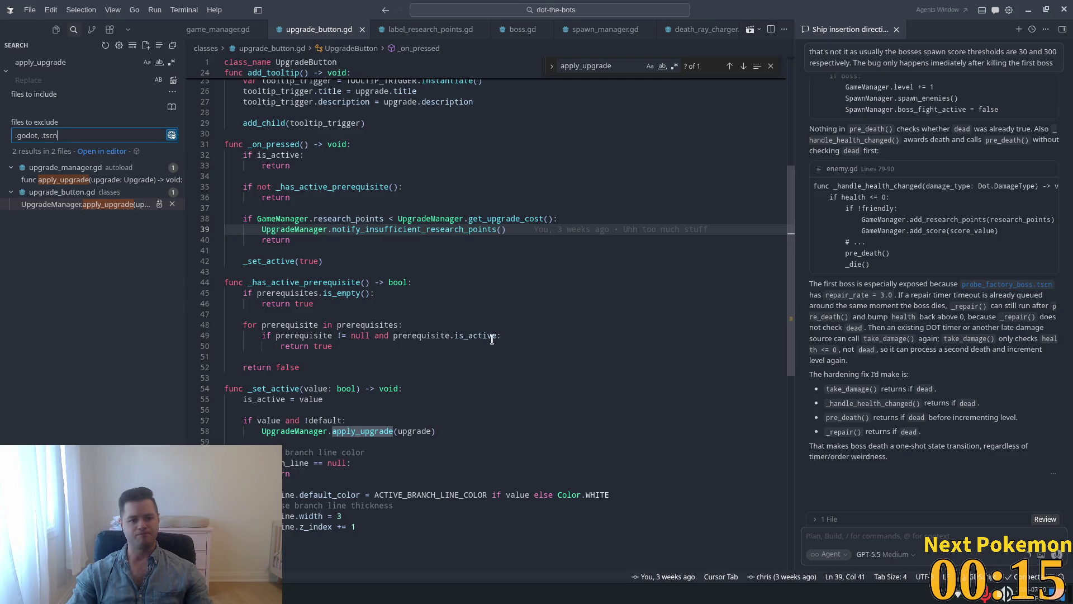
Step: Open os_corruption.gd through the quick file finder
click(509, 301)
key(ctrl+p)
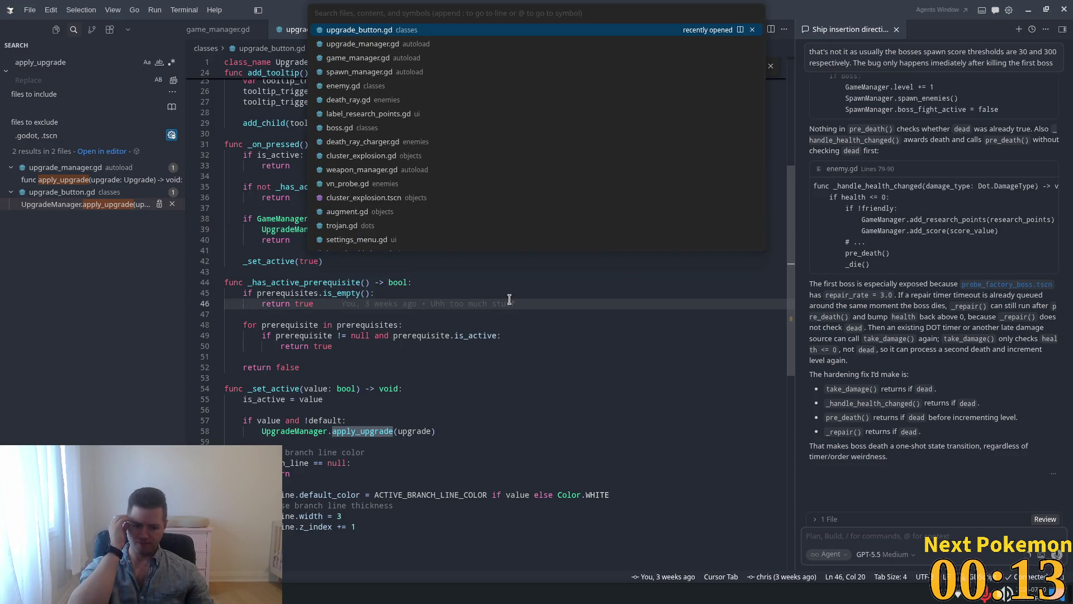
text(os_)
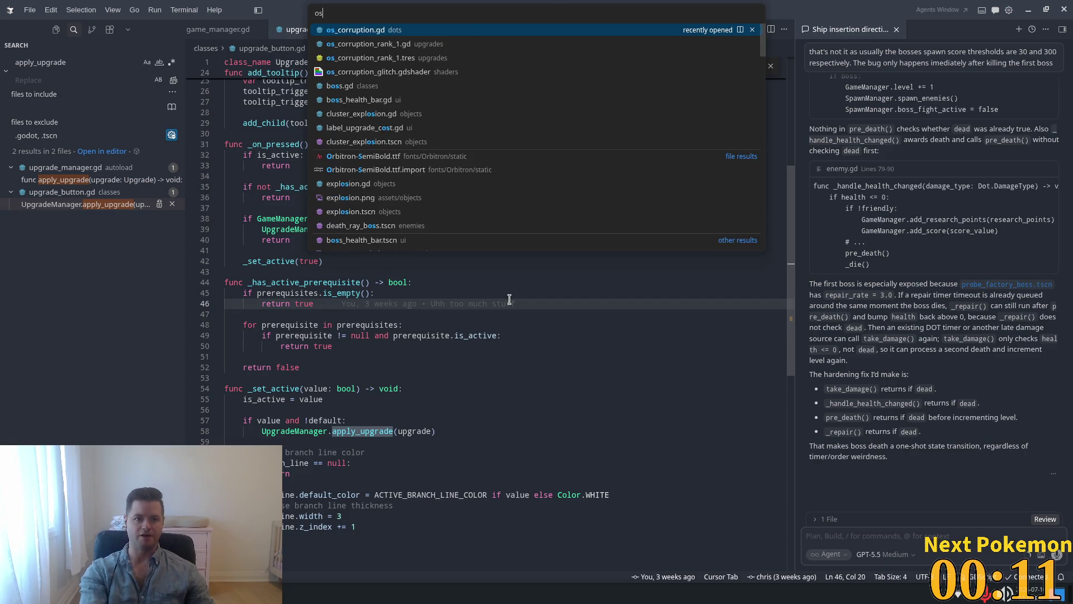
key(Return)
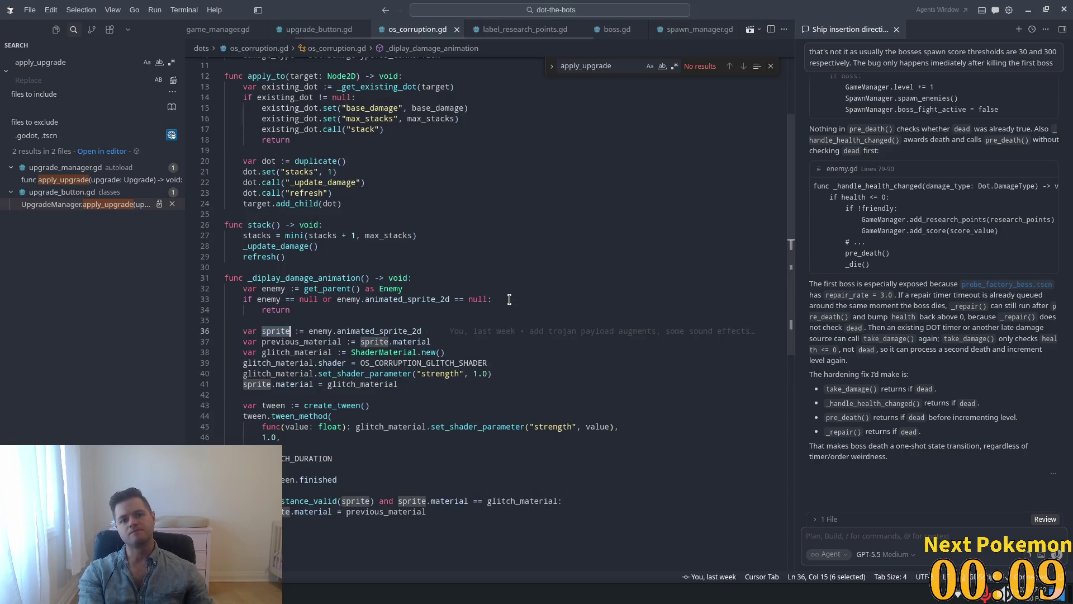
click(582, 195)
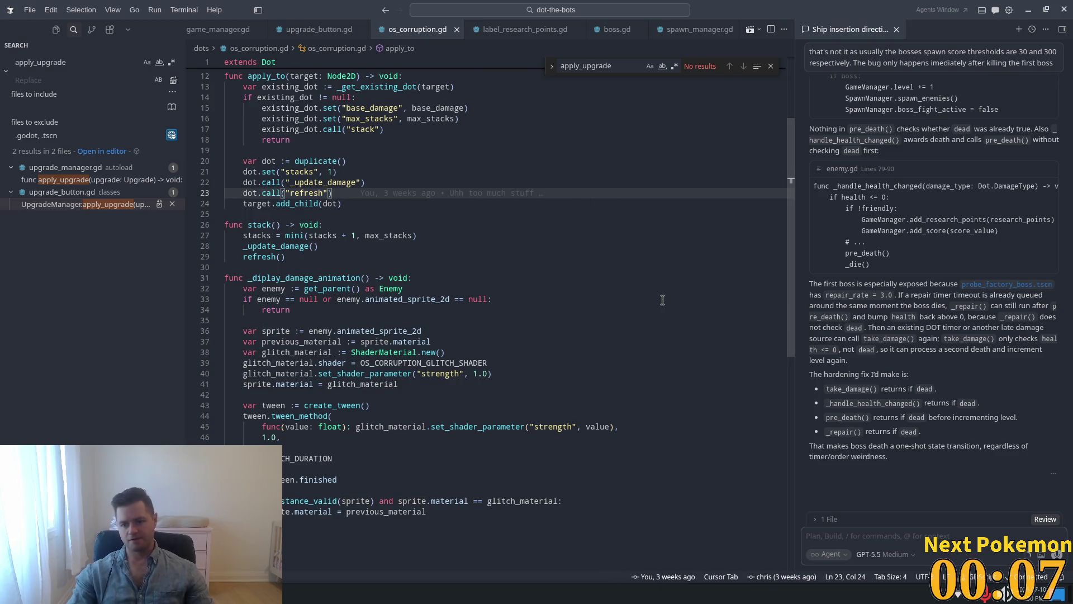
Step: Draft an agent message requesting a Renewable Resources upgrade that will not produce a dot
key(ctrl+l)
text(Alr)
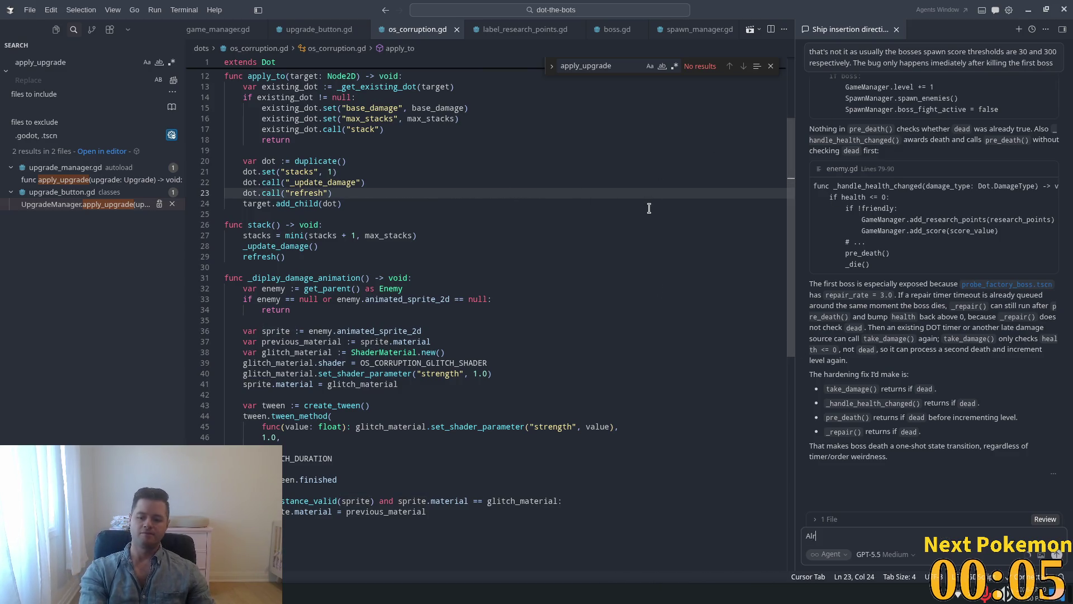
text(ight, friend)
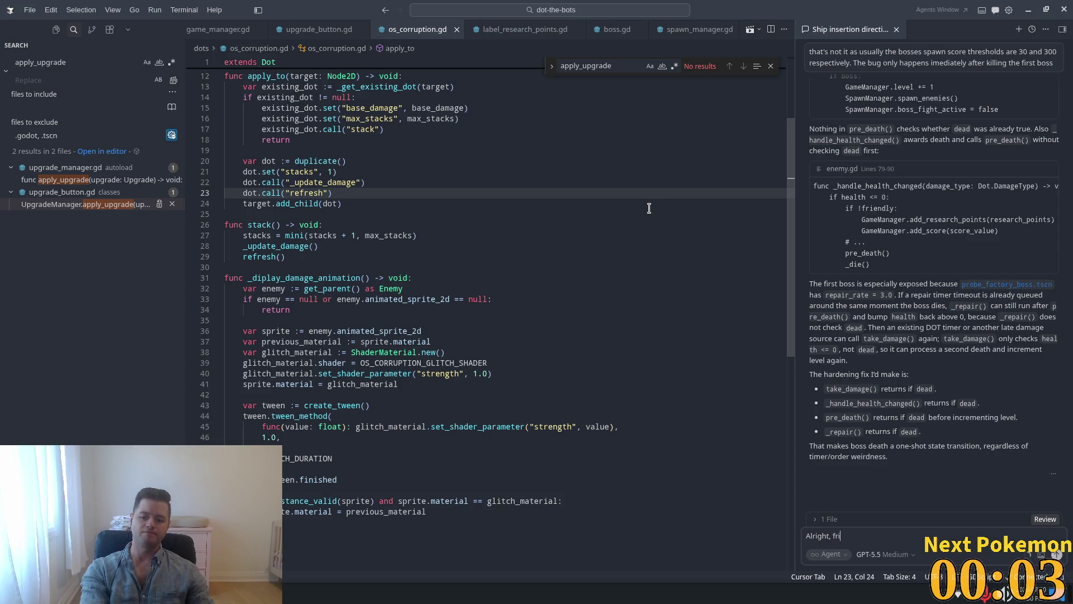
text(, we)
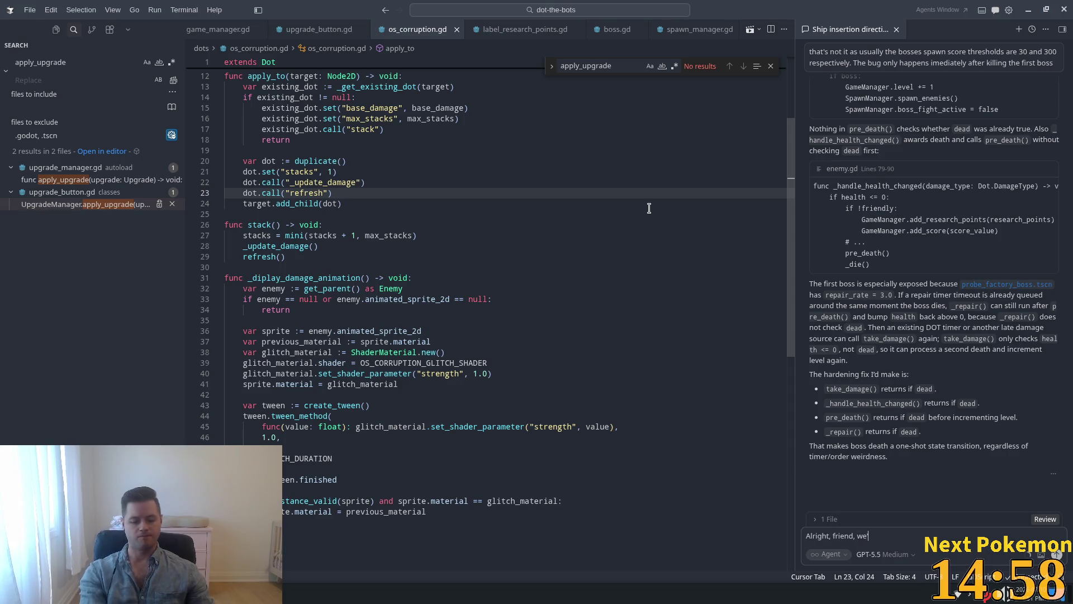
text('re looking to c)
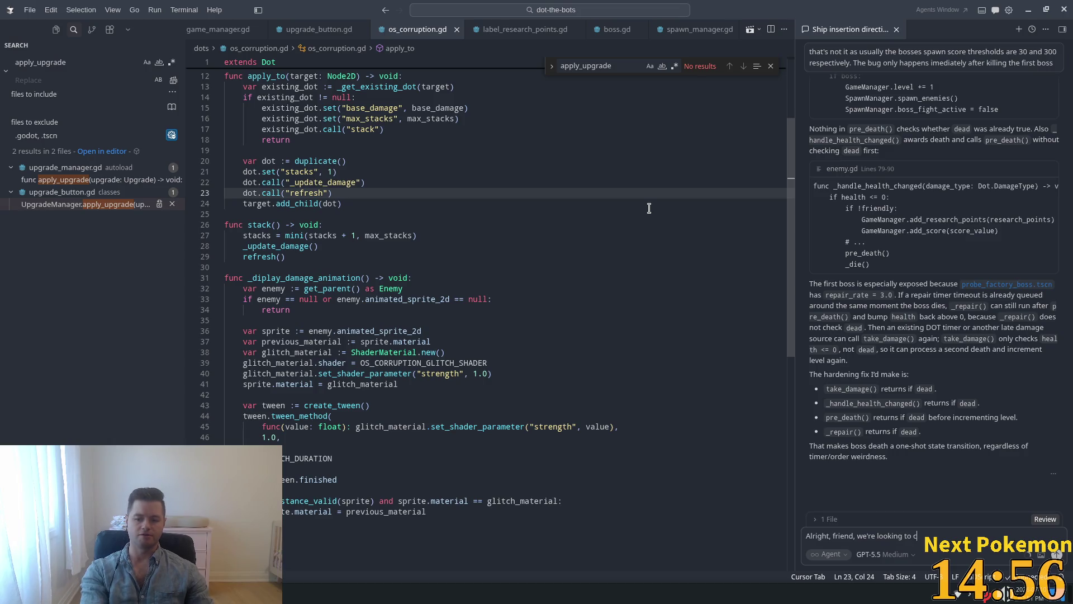
text(reate another upgrade c)
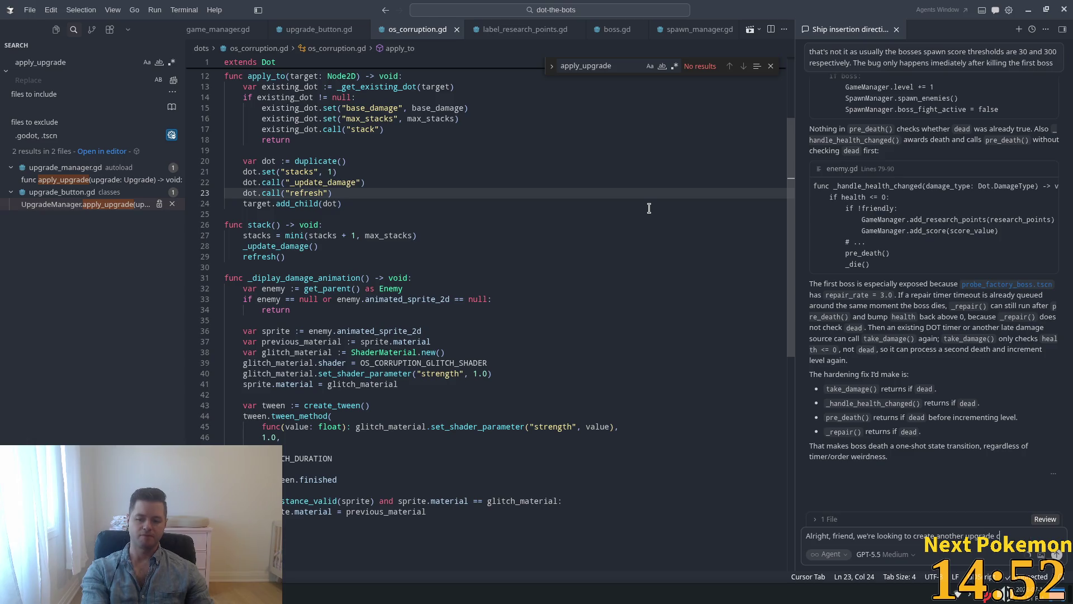
text(alled)
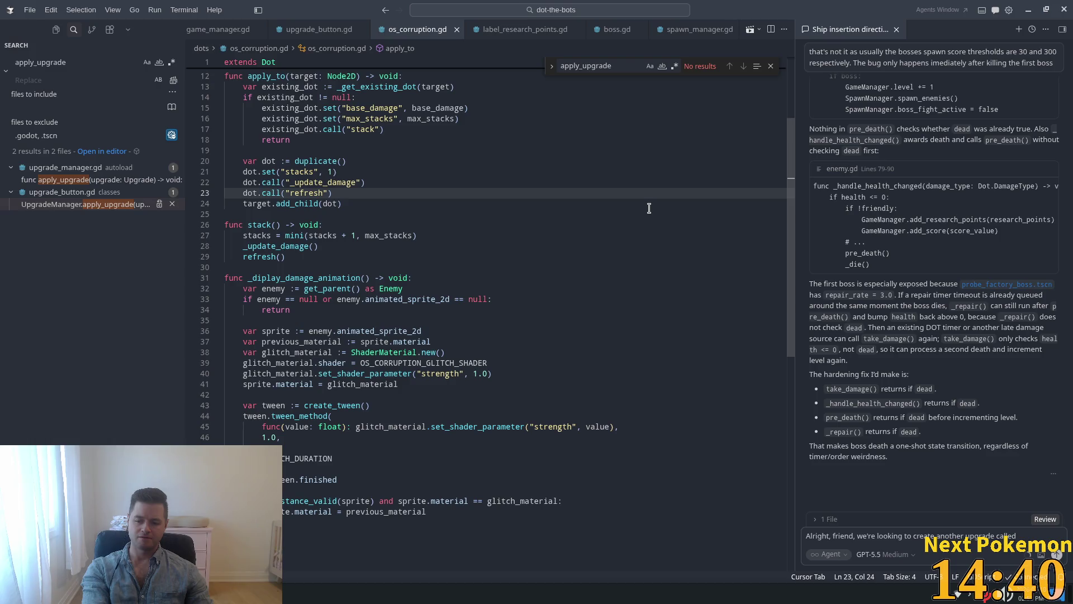
text( Ro)
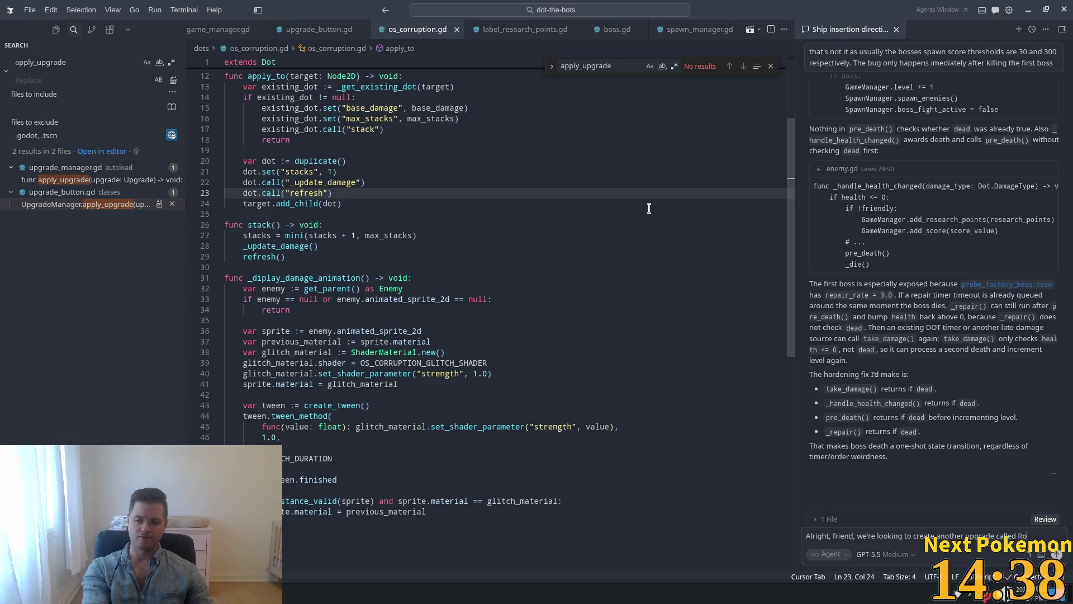
key(BackSpace)
key(BackSpace)
text(renew)
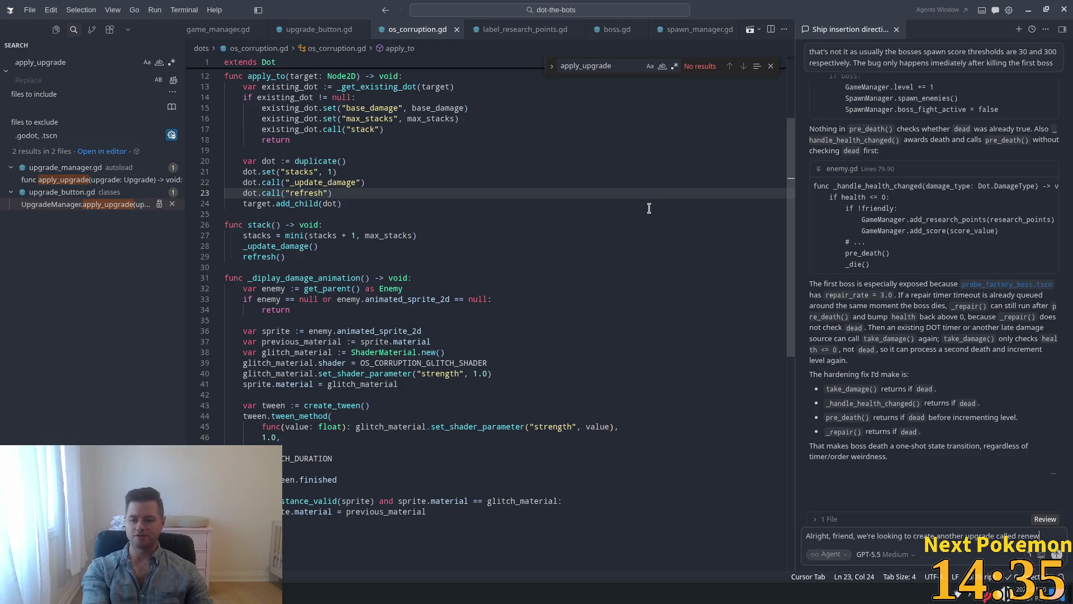
text(a)
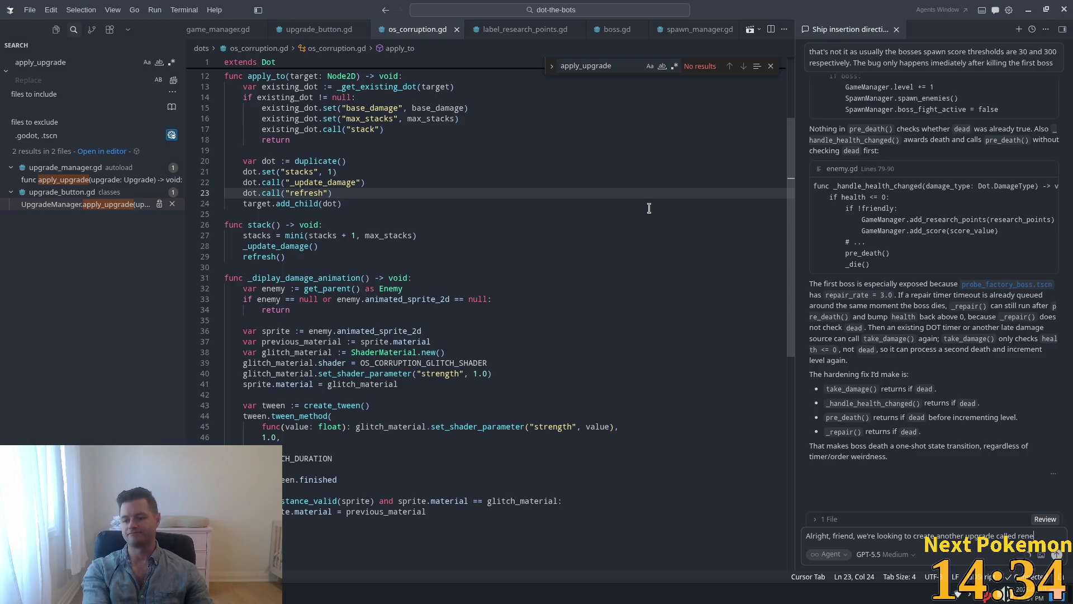
key(BackSpace)
key(BackSpace)
key(BackSpace)
text(Rene)
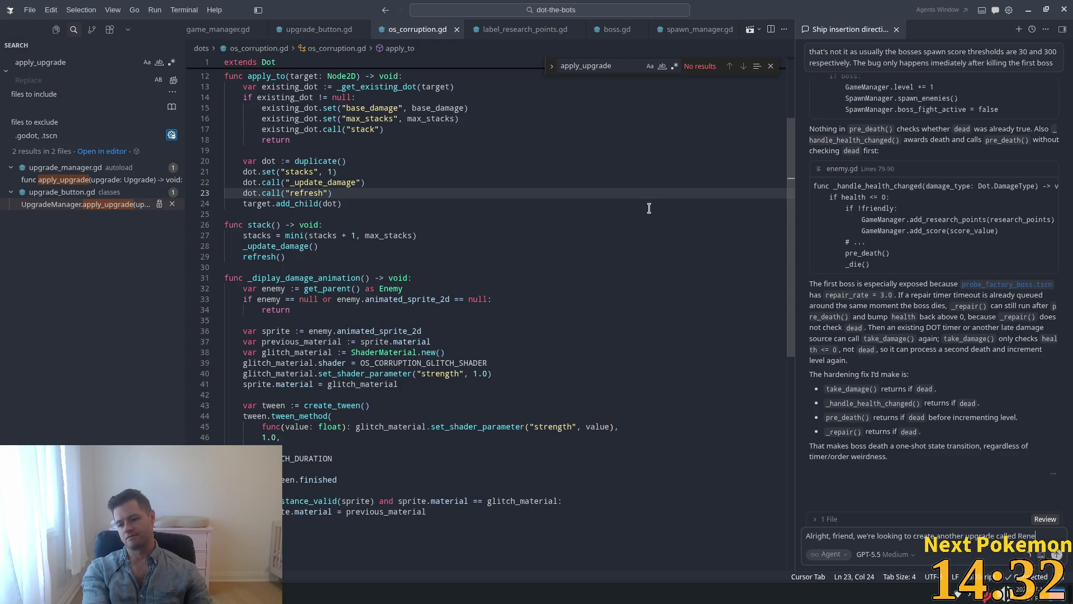
text(wable)
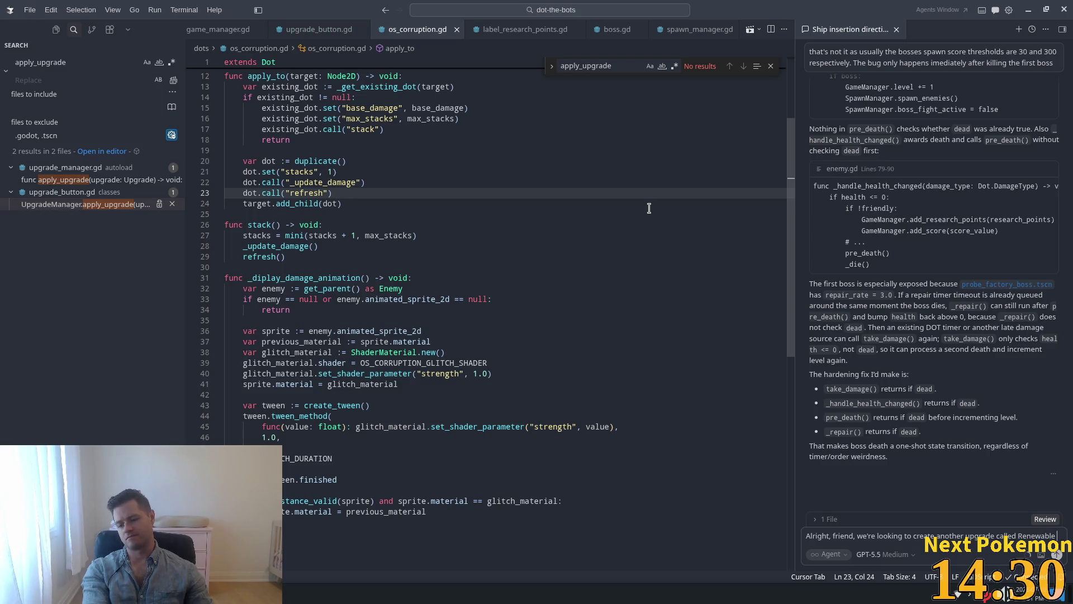
text( Resources.)
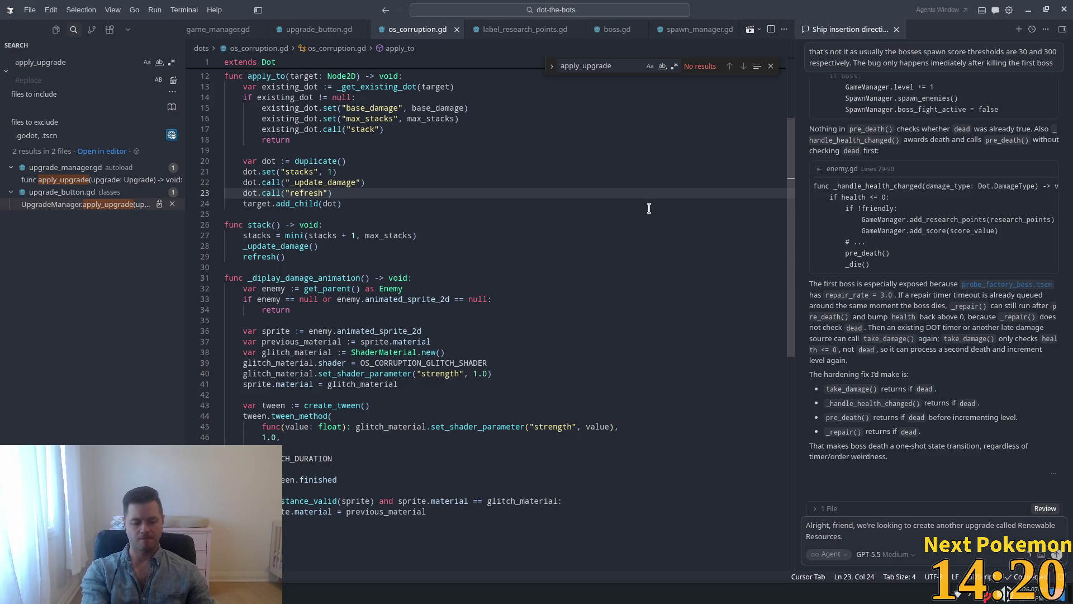
text( This)
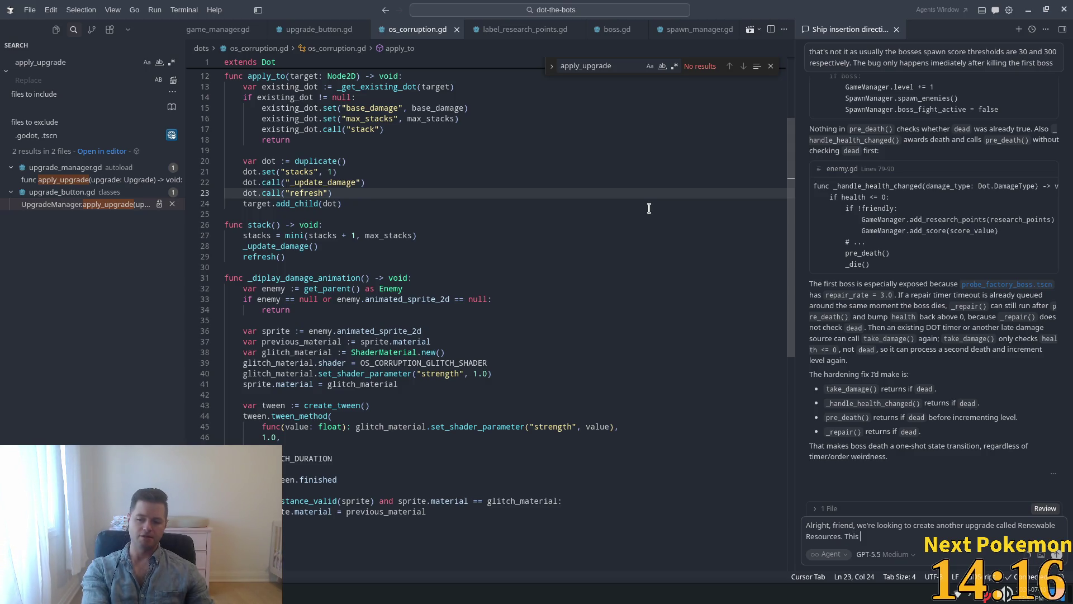
text( upgrade, )
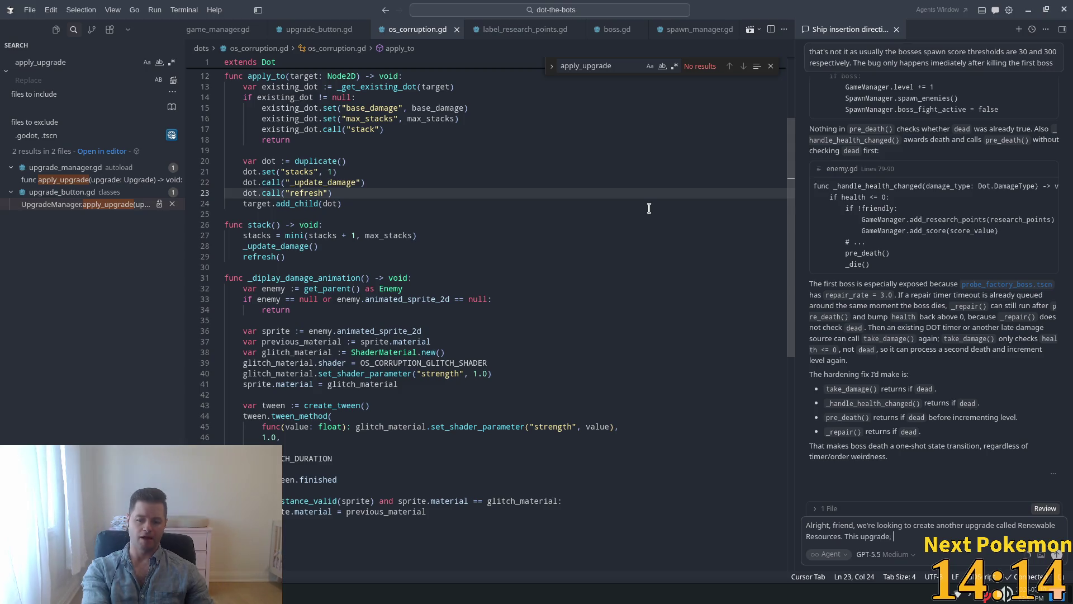
text(howe)
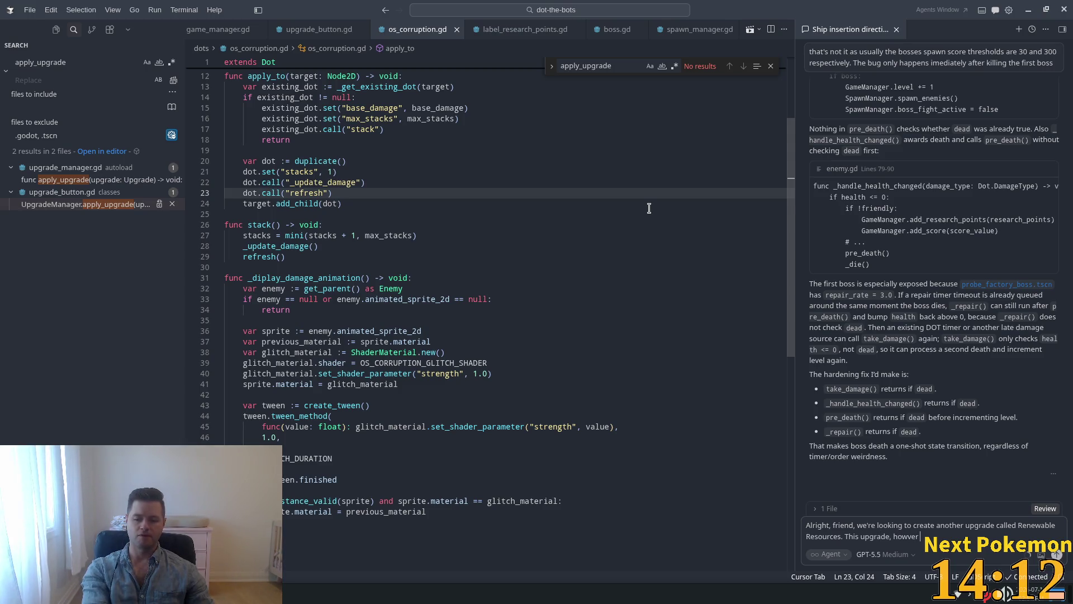
text(ver,)
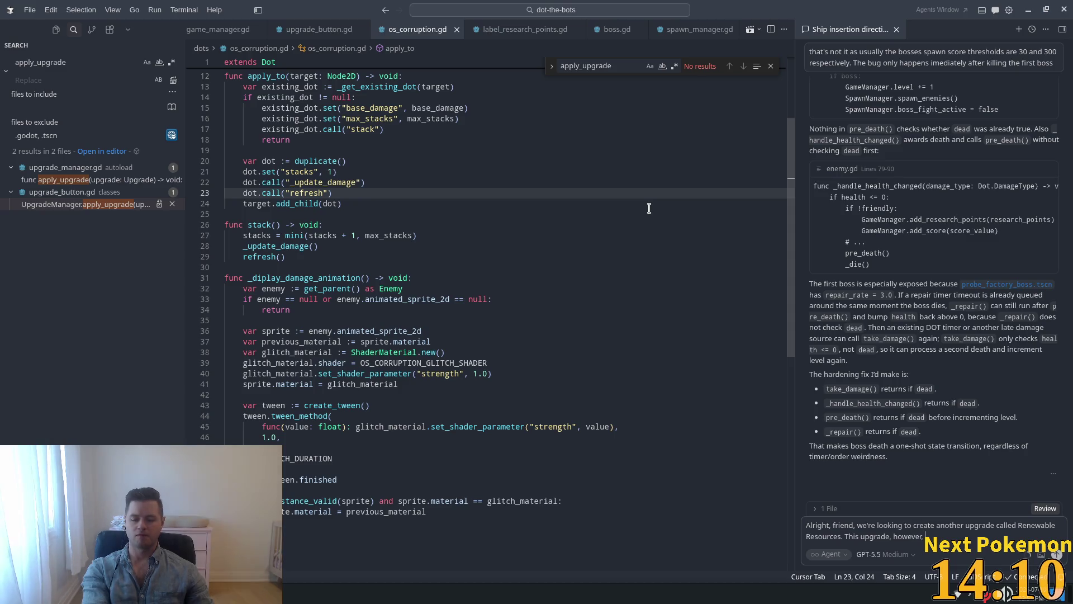
text( will n)
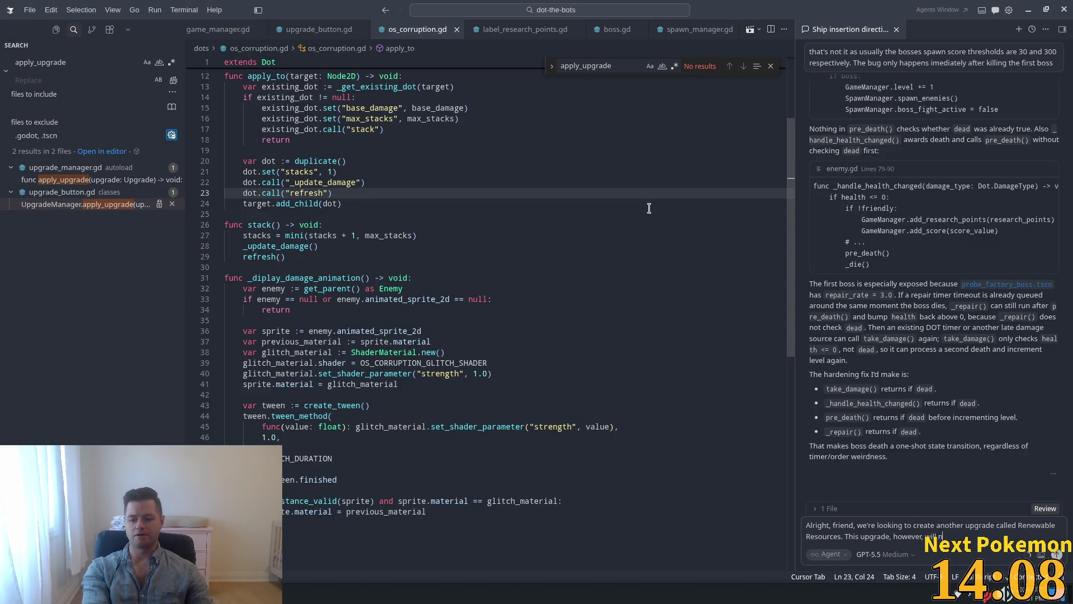
text(ot produce a)
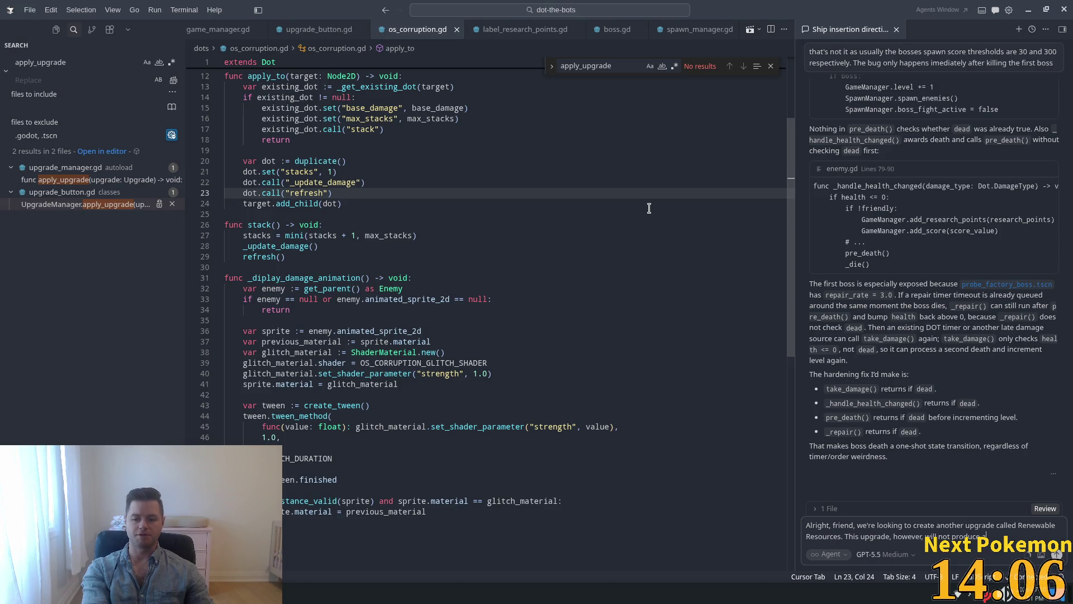
text( dot.)
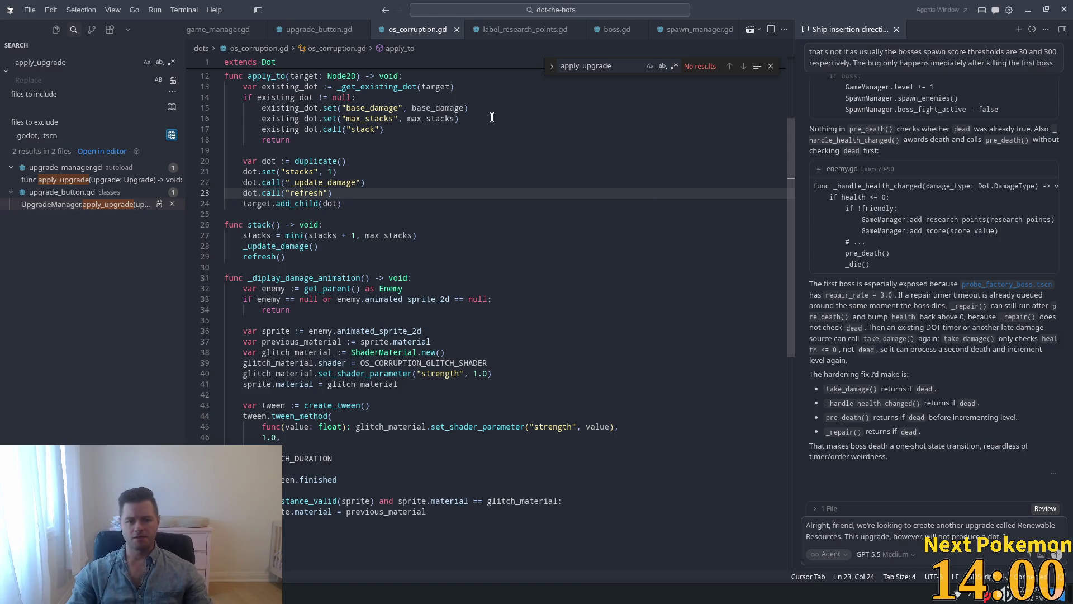
click(476, 129)
key(ctrl+p)
Step: Open os_corruption_rank_1.tres and then its os_corruption_rank_1.gd script
text(os_)
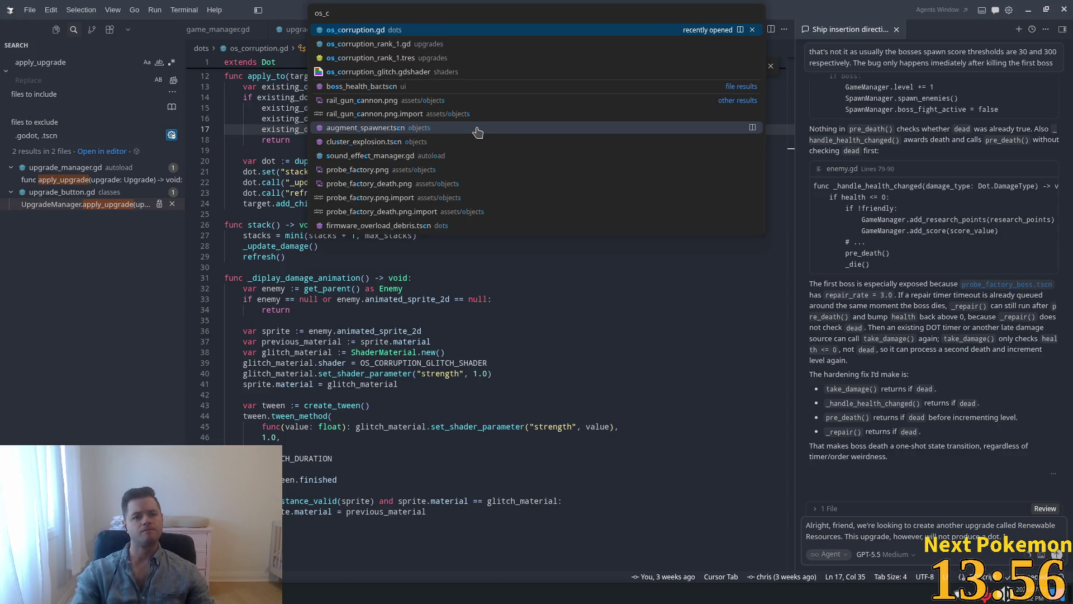
text(c)
click(389, 59)
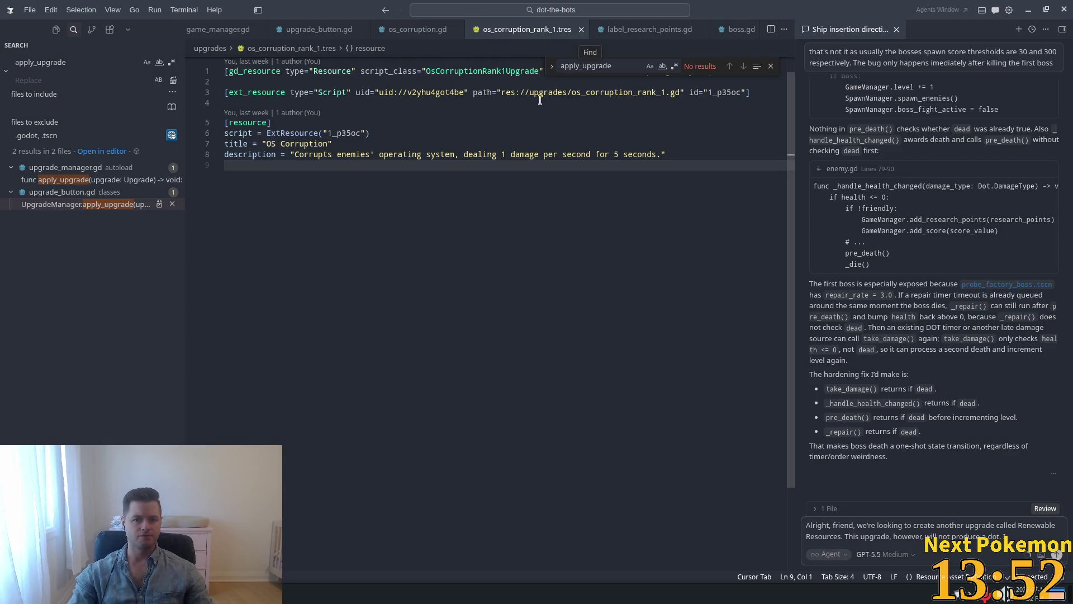
ctrl+click(573, 92)
Step: Study the apply() component-creation code, then delete the trailing period in the chat draft
double_click(414, 156)
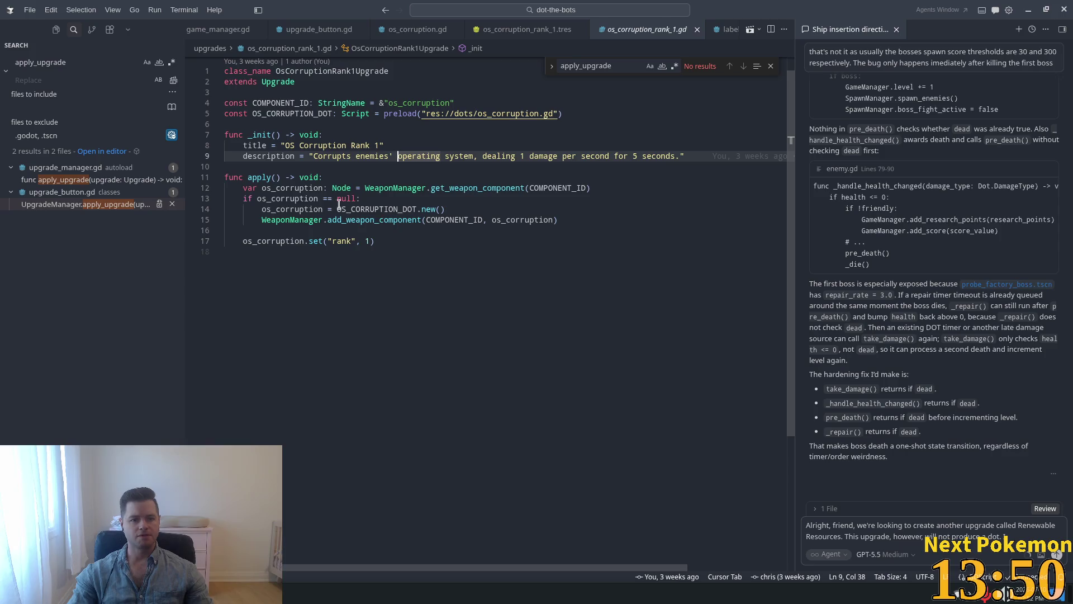
drag(243, 188, 357, 233)
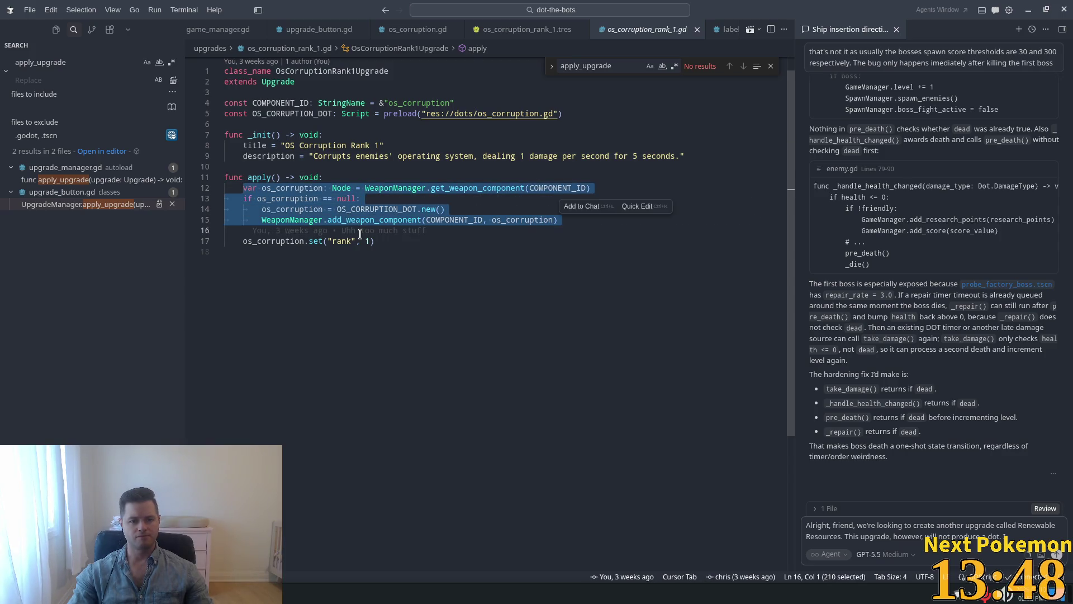
double_click(273, 240)
click(978, 529)
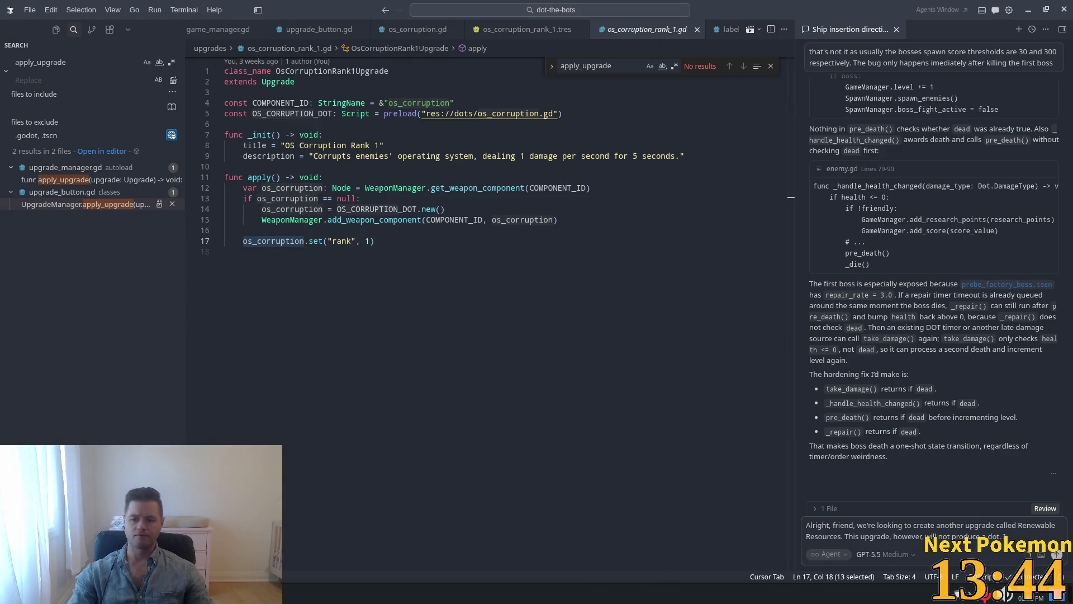
key(BackSpace)
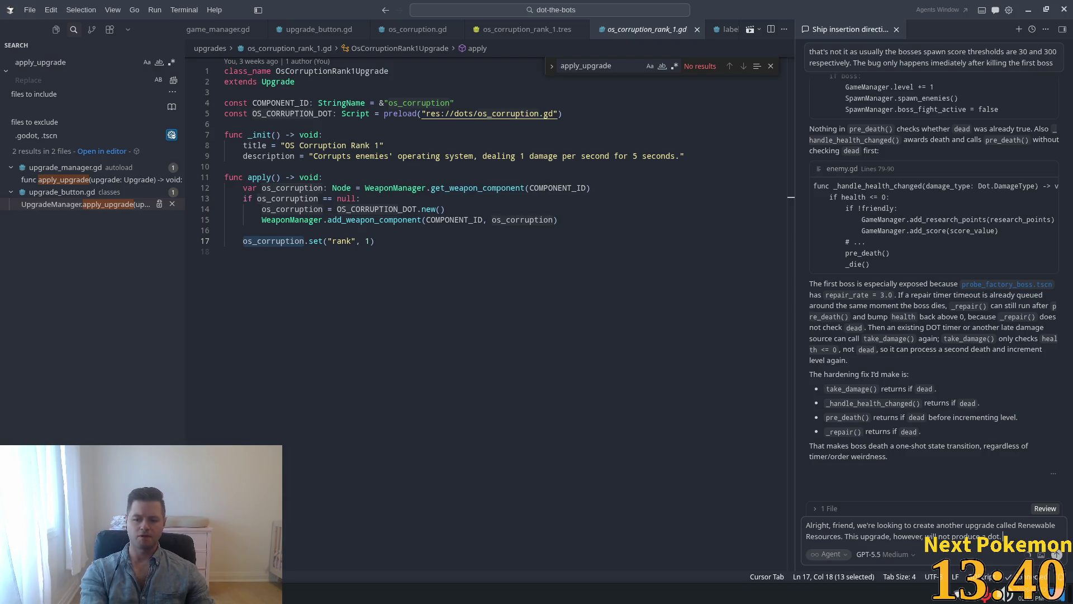
Step: Add 'When applied this upgrade will modify how often our resources regener…' to the request and send it
text(When applied this u)
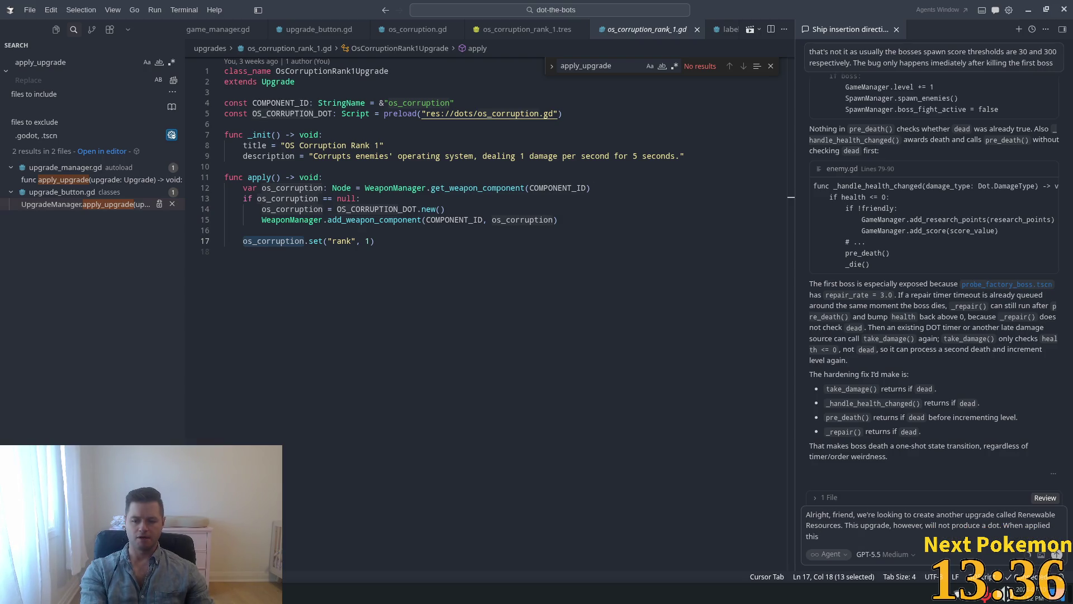
text(pgrtad)
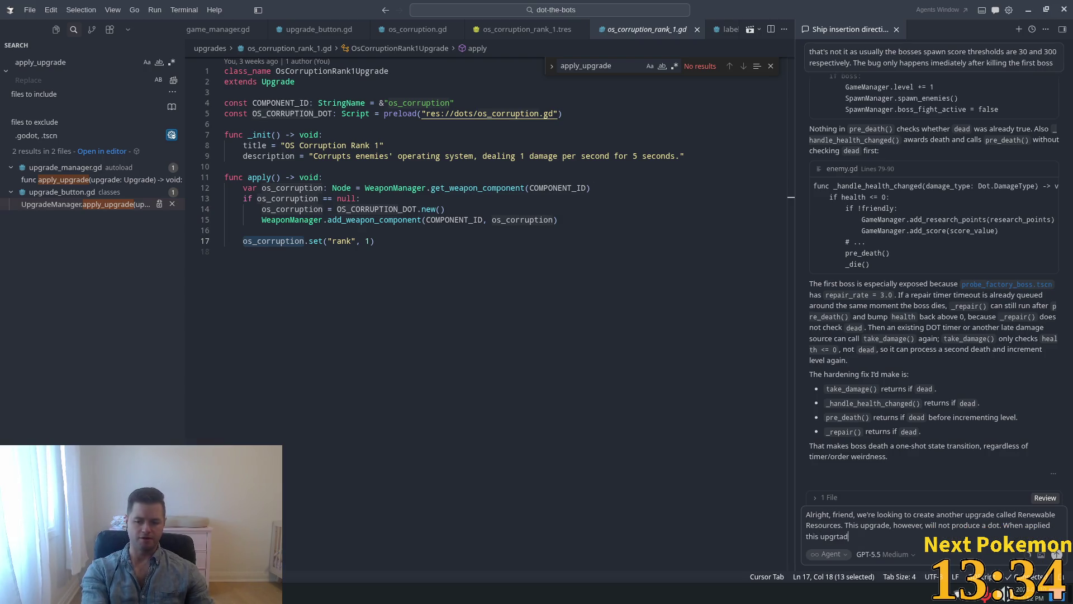
key(BackSpace)
key(BackSpace)
key(BackSpace)
text(ade w)
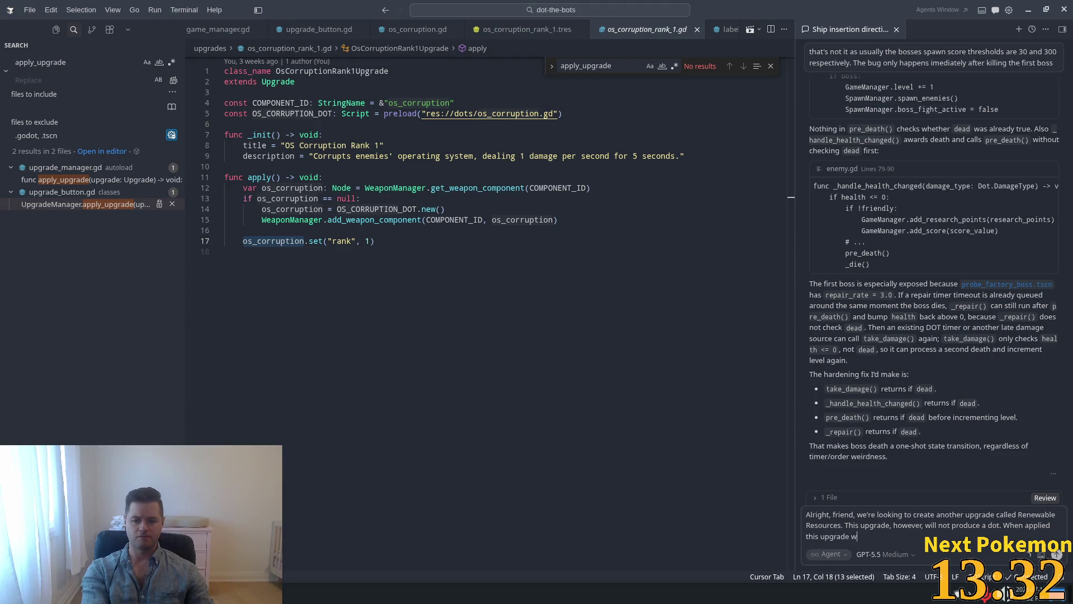
text(ill modify)
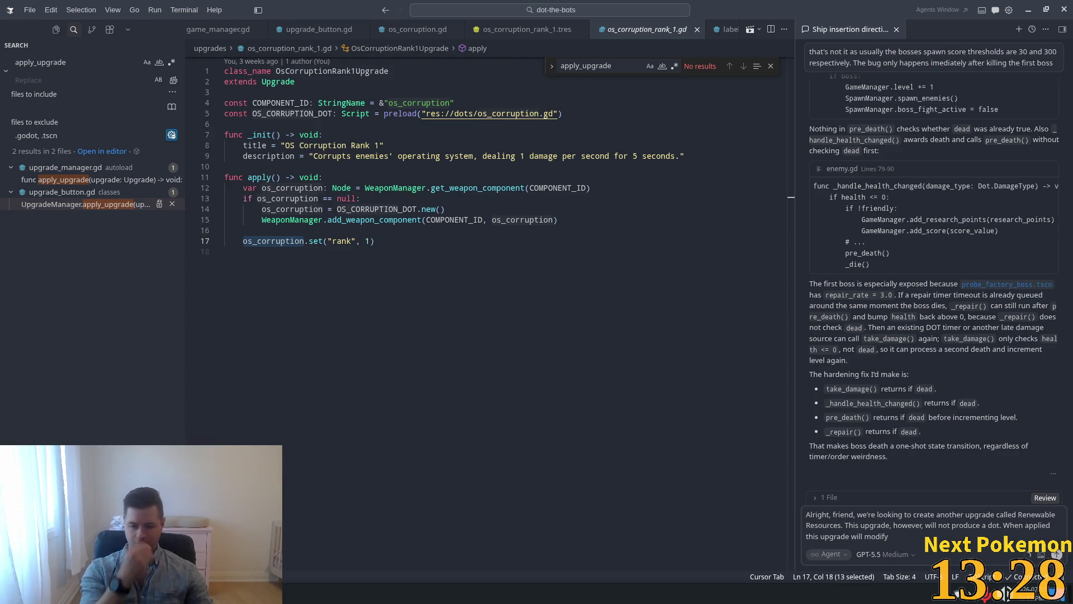
text( how of)
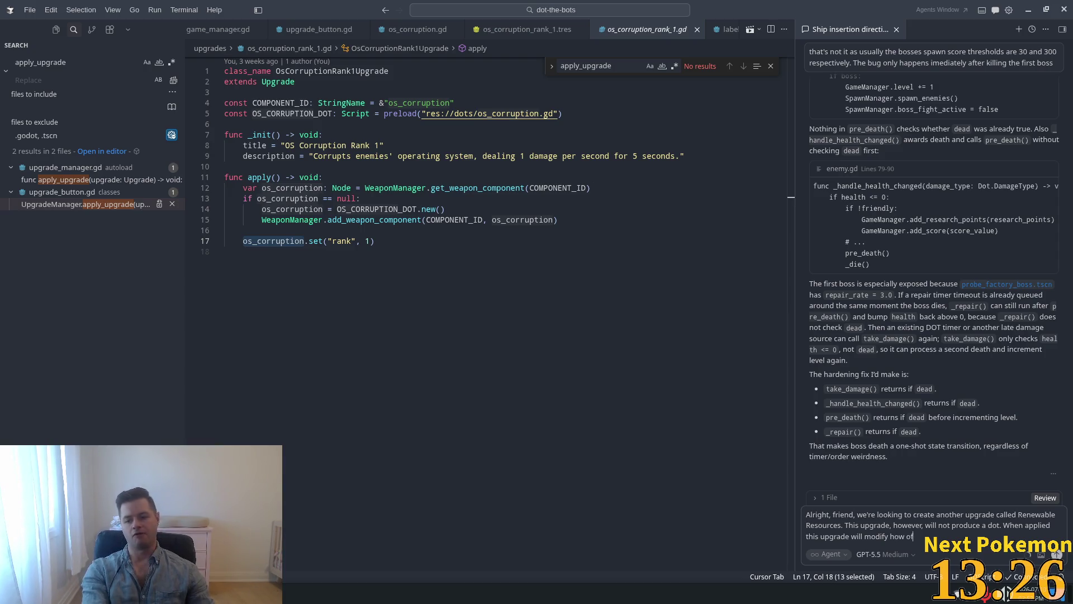
text(ten our resourc)
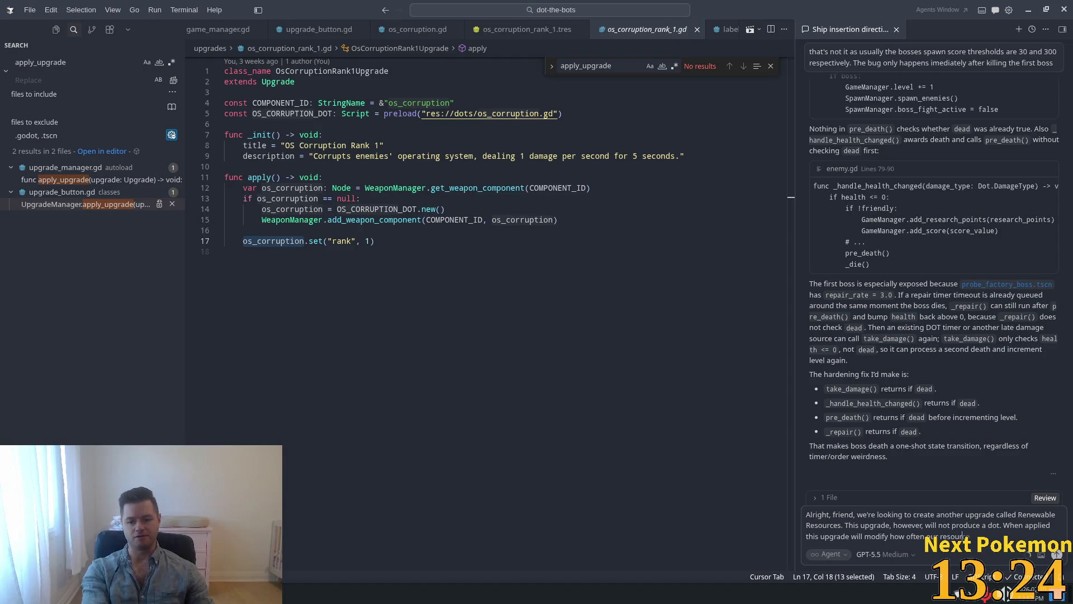
text(es)
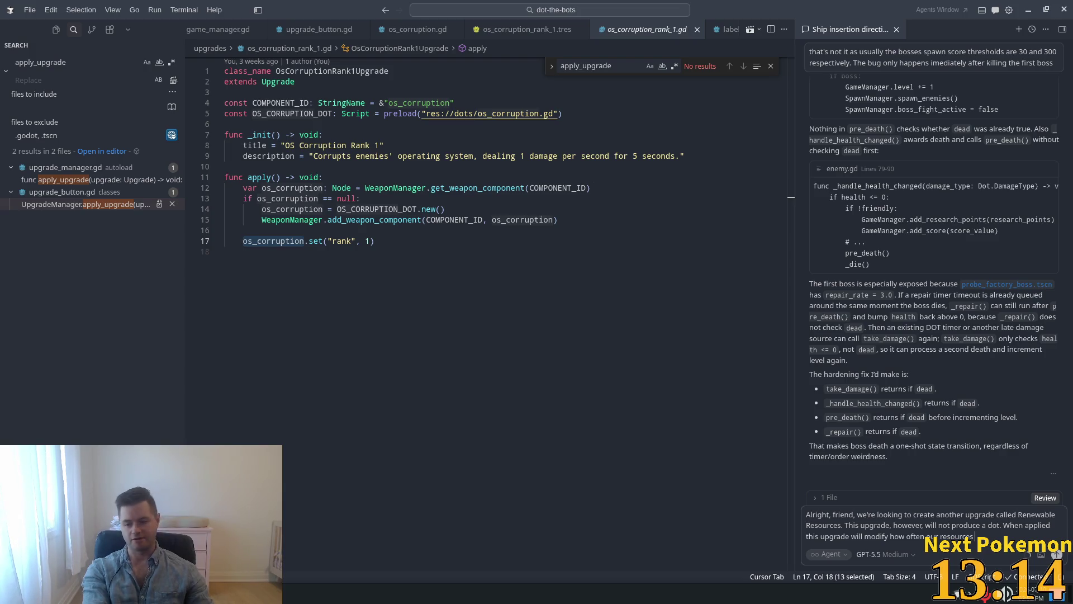
text(regenerate)
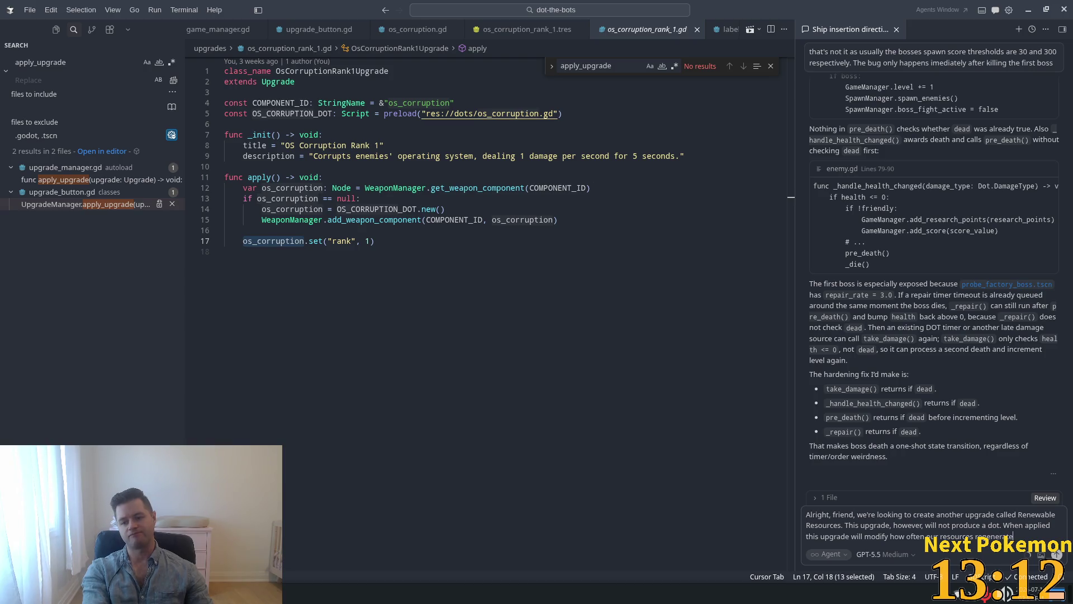
key(Return)
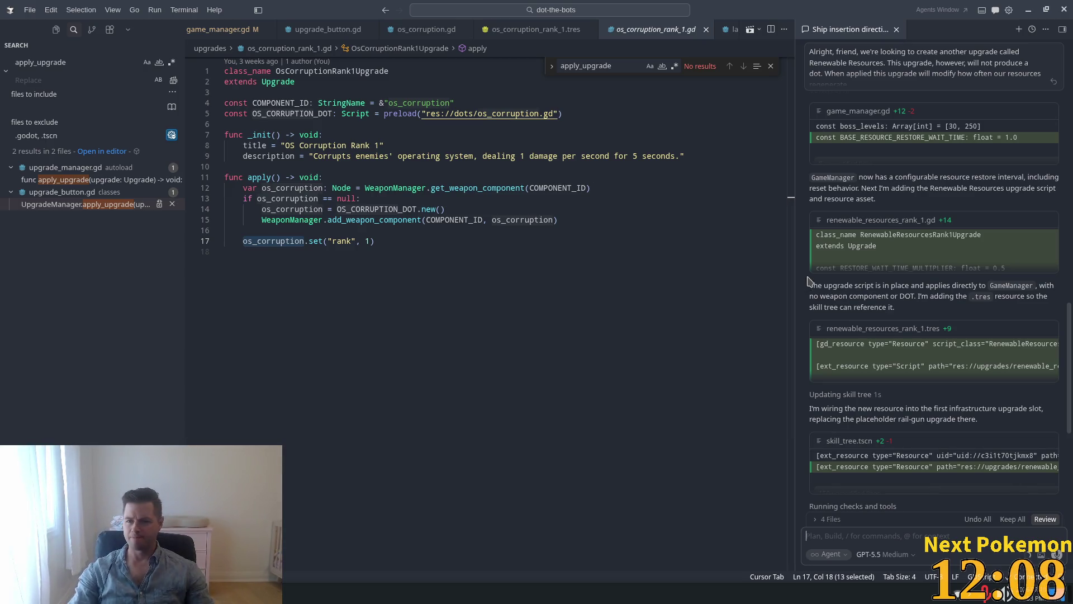
Step: Scroll up the agent chat to review its edits to the four files
scroll(888, 358, up, 5)
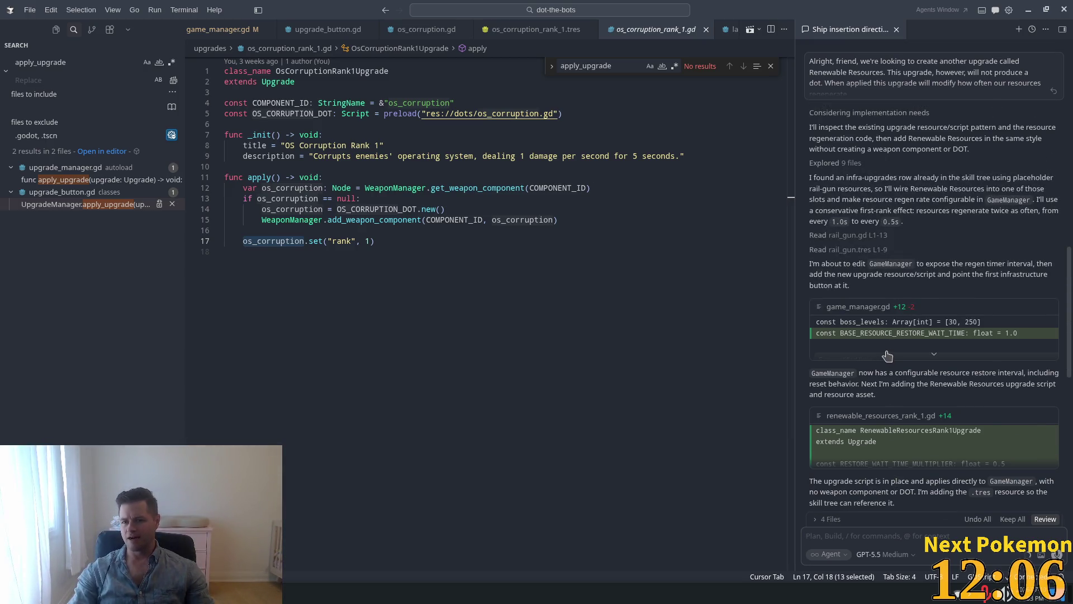
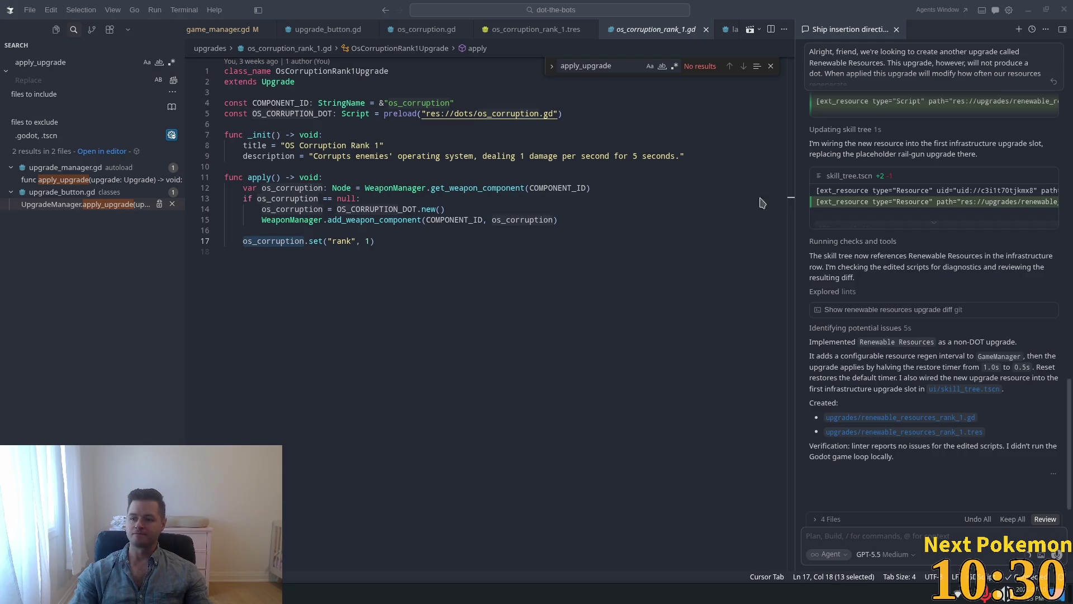
Step: Review the renewable_resources_rank_1.tres diff and keep all of the agent's edits
key(Up)
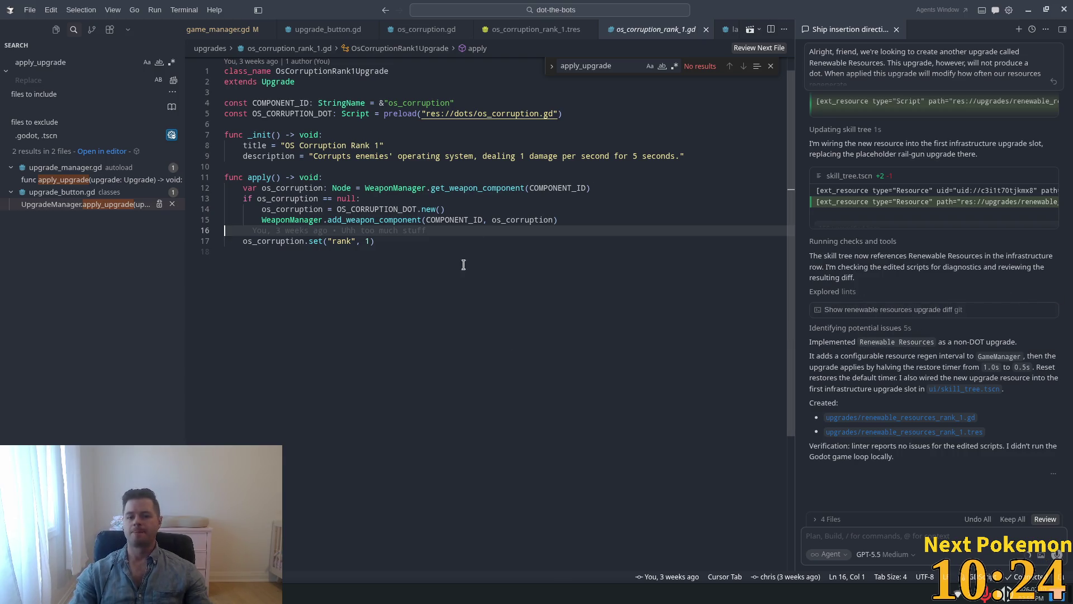
click(414, 262)
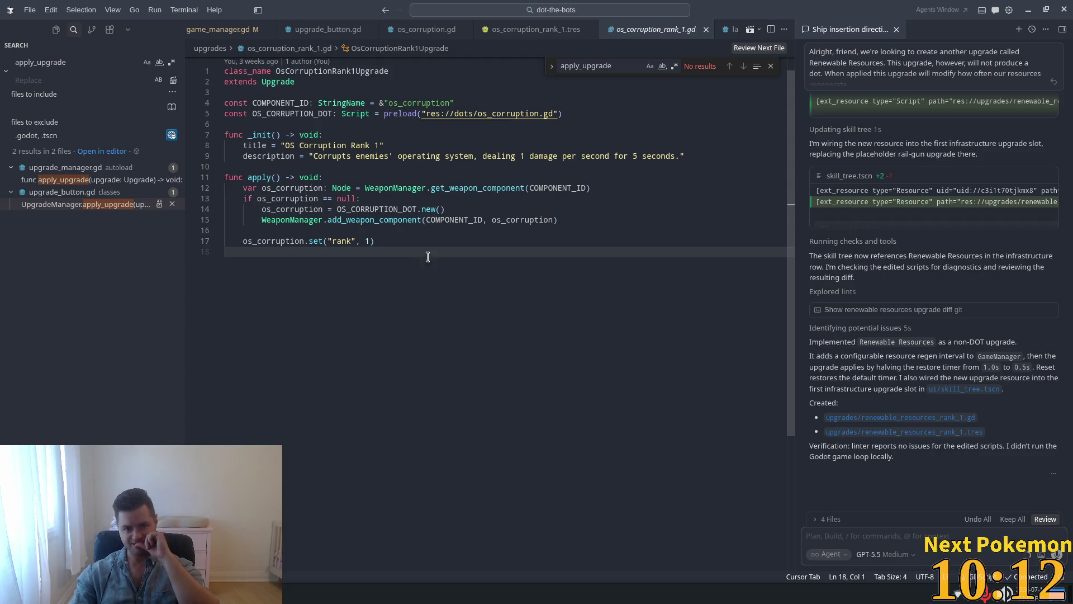
key(Up)
key(Up)
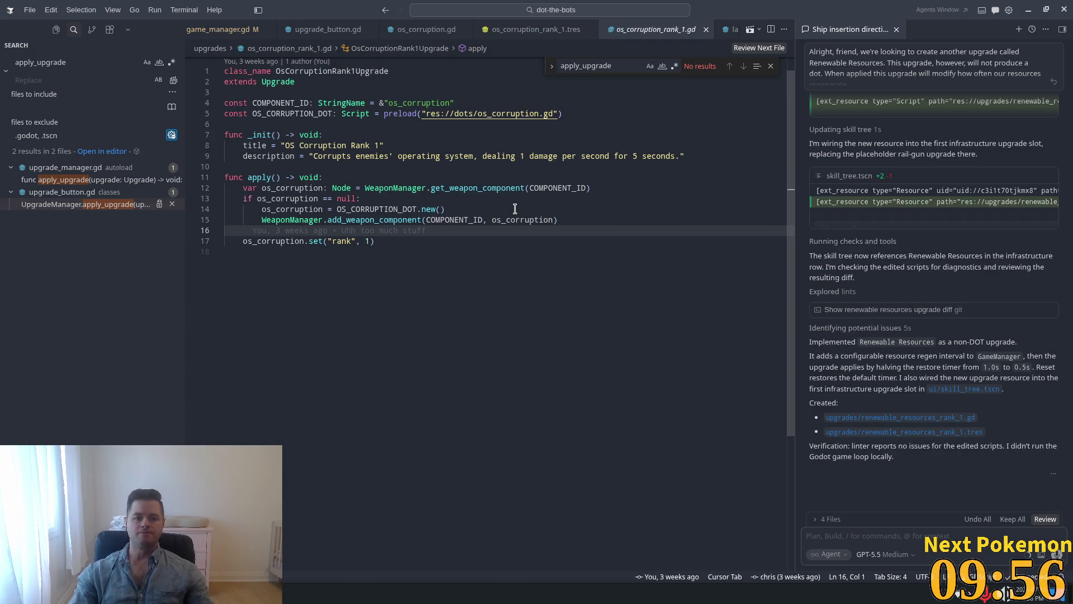
scroll(855, 124, up, 2)
click(855, 119)
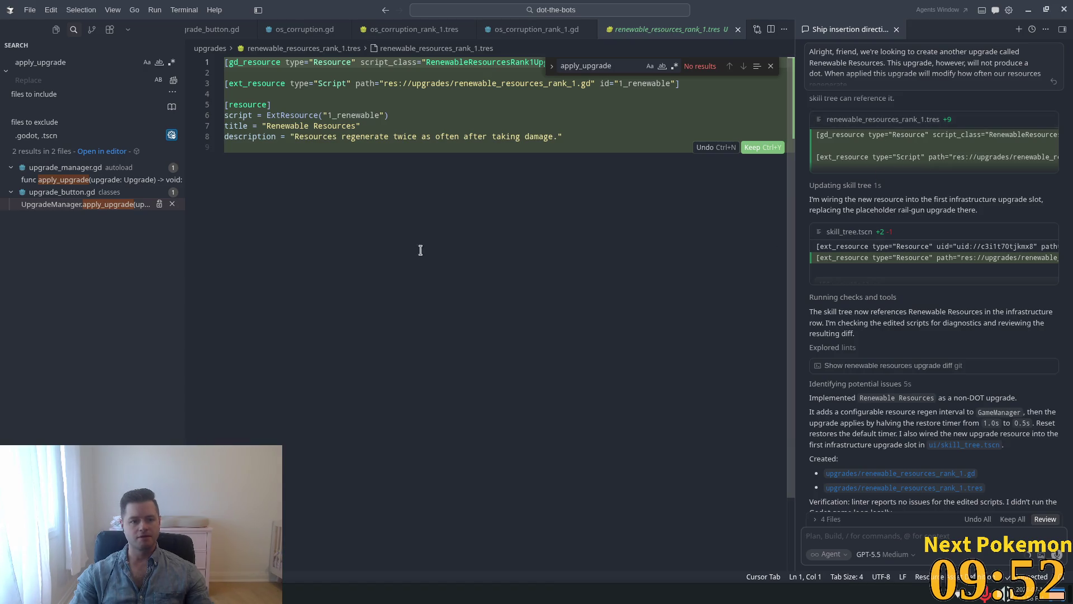
double_click(531, 83)
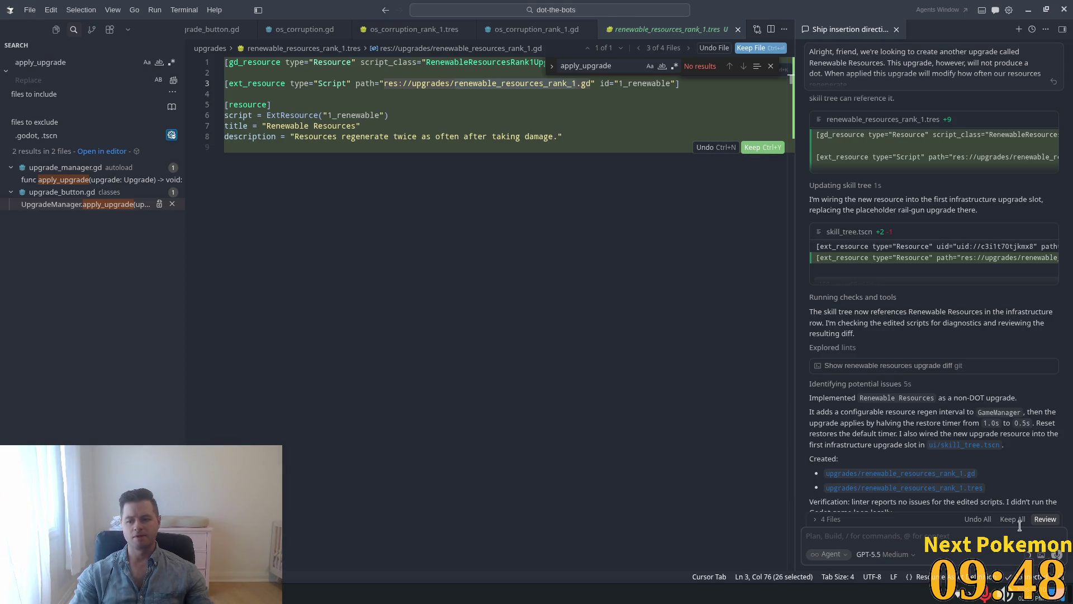
click(760, 147)
Step: Open renewable_resources_rank_1.gd and inspect its RESTORE_WAIT_TIME_MULTIPLIER setup and apply code
ctrl+click(581, 83)
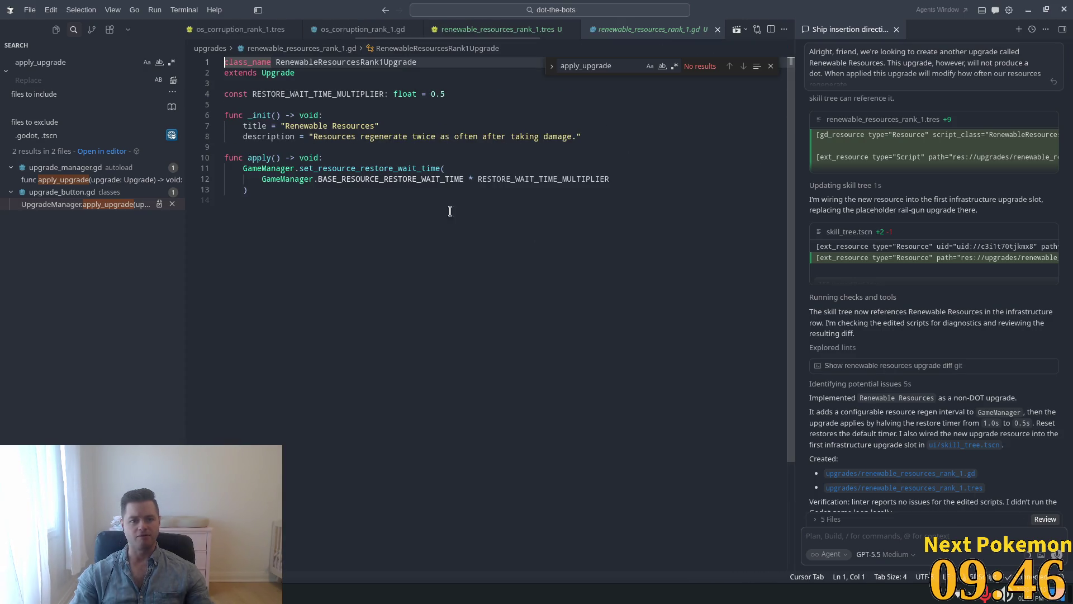
double_click(282, 169)
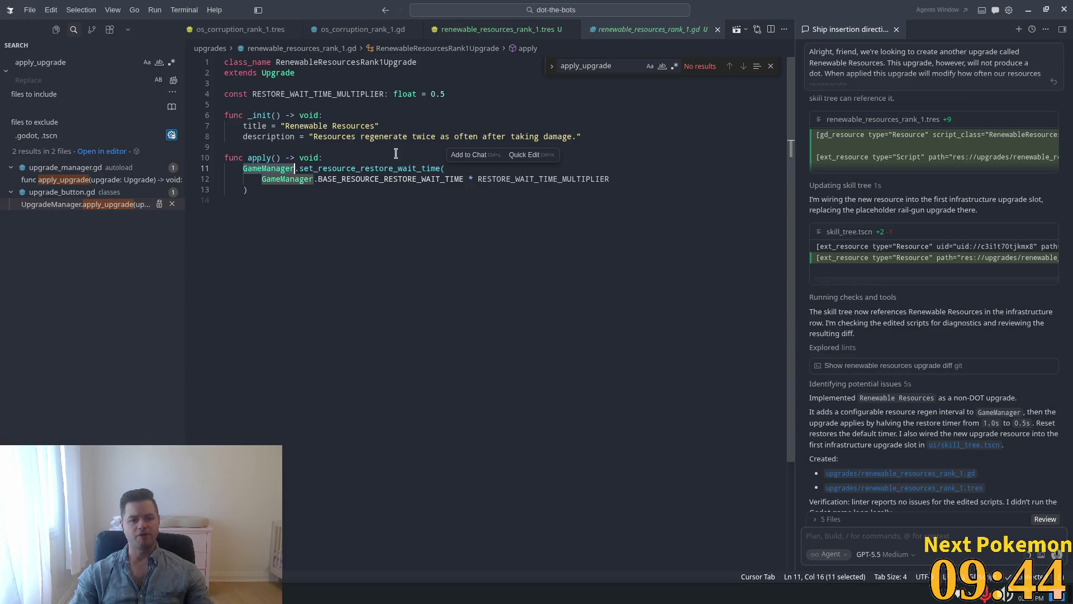
drag(300, 169, 445, 168)
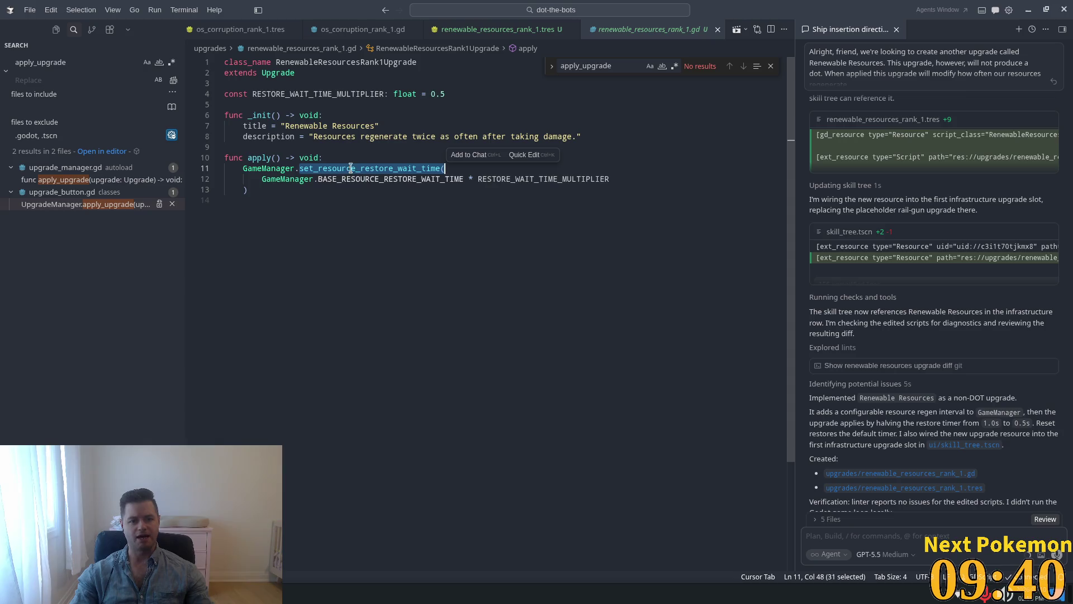
double_click(319, 180)
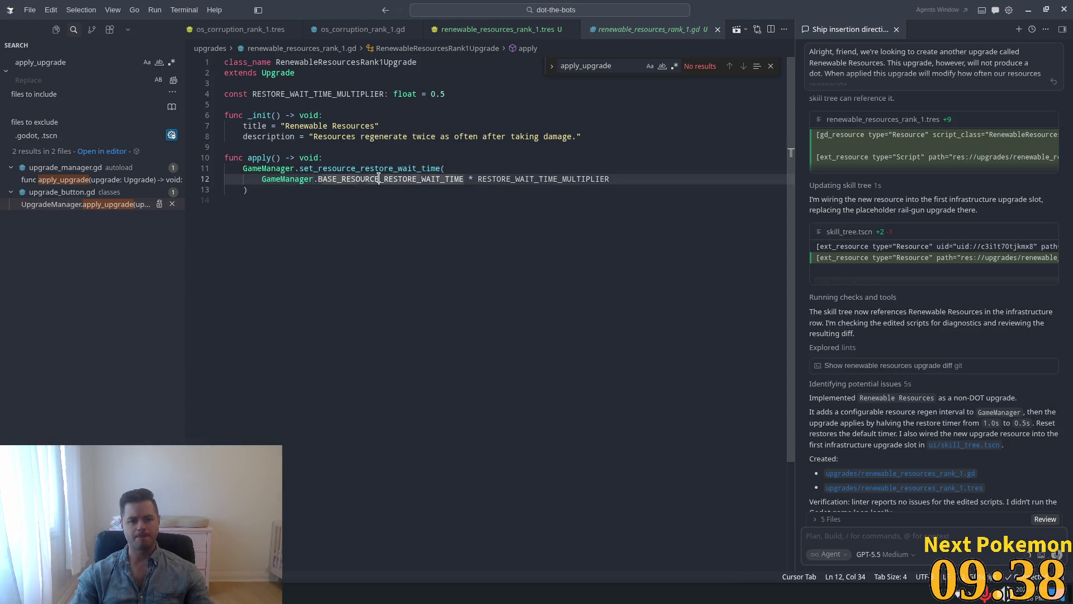
drag(477, 178, 609, 179)
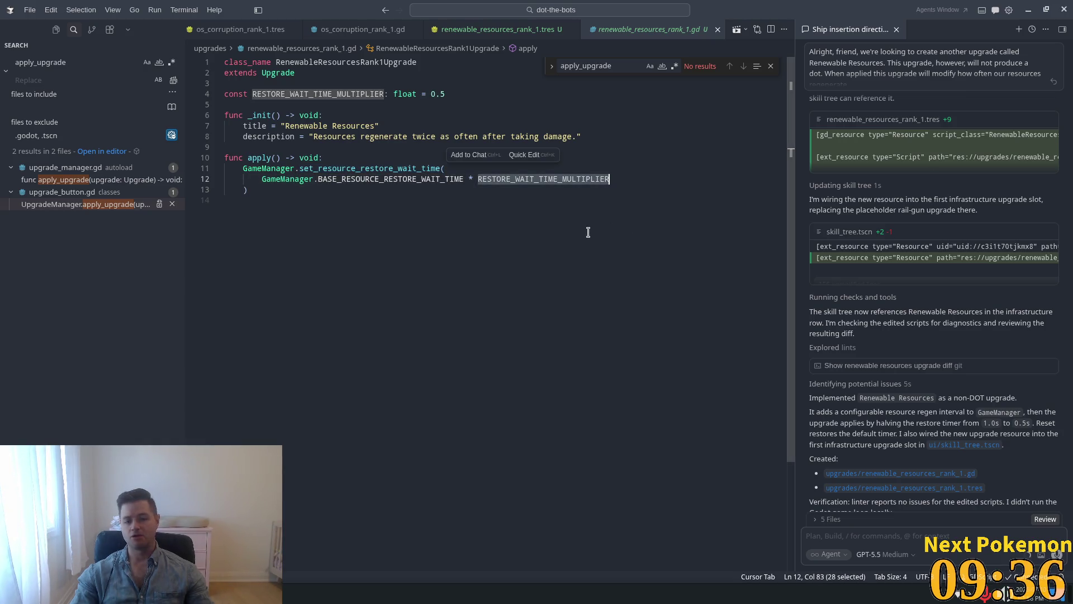
double_click(433, 95)
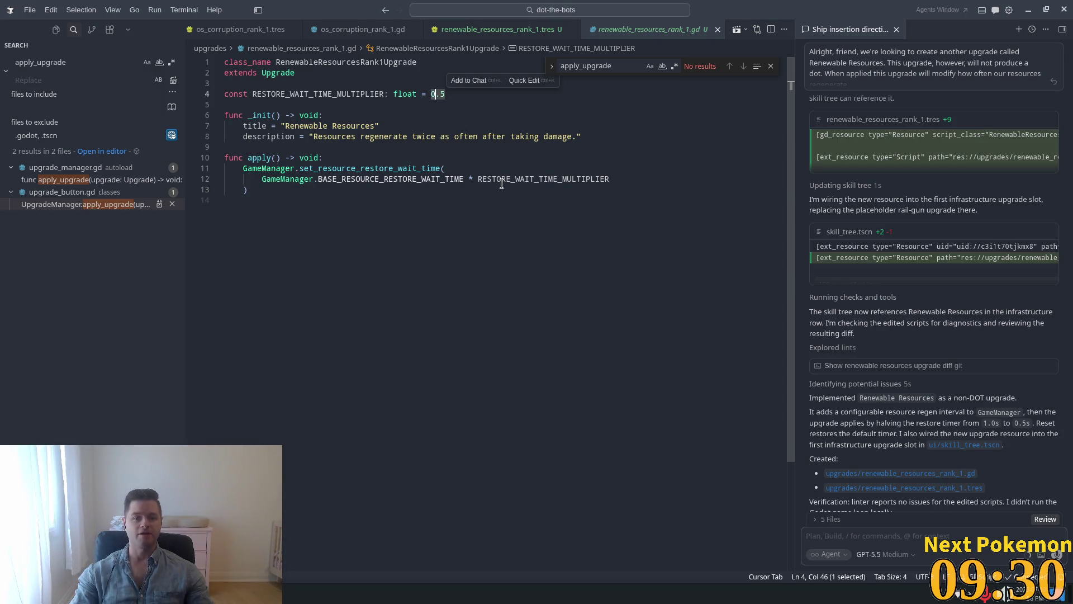
key(Down)
key(Down)
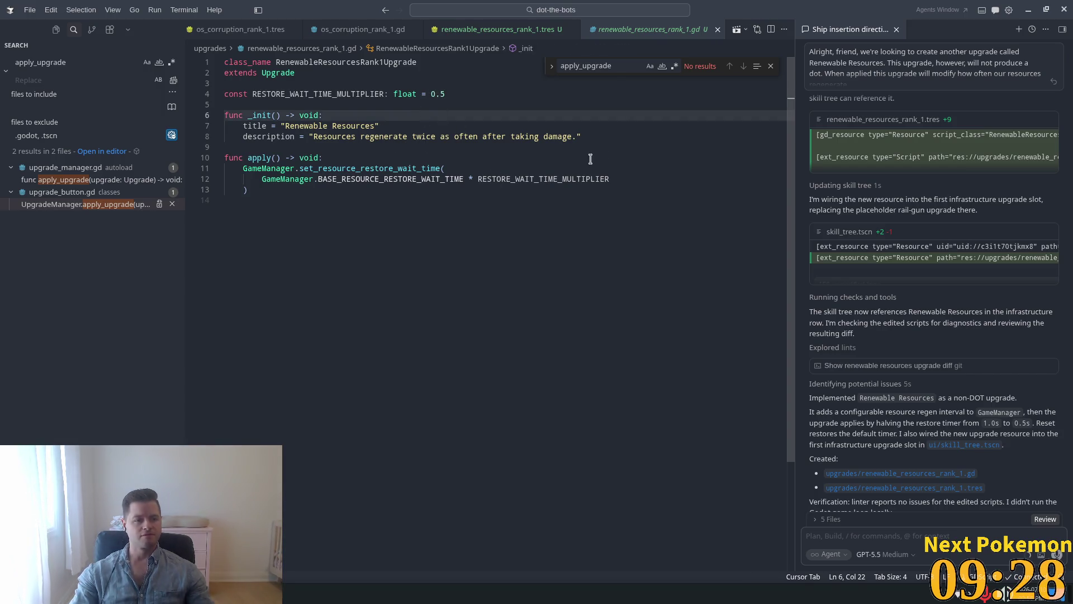
key(alt+Tab)
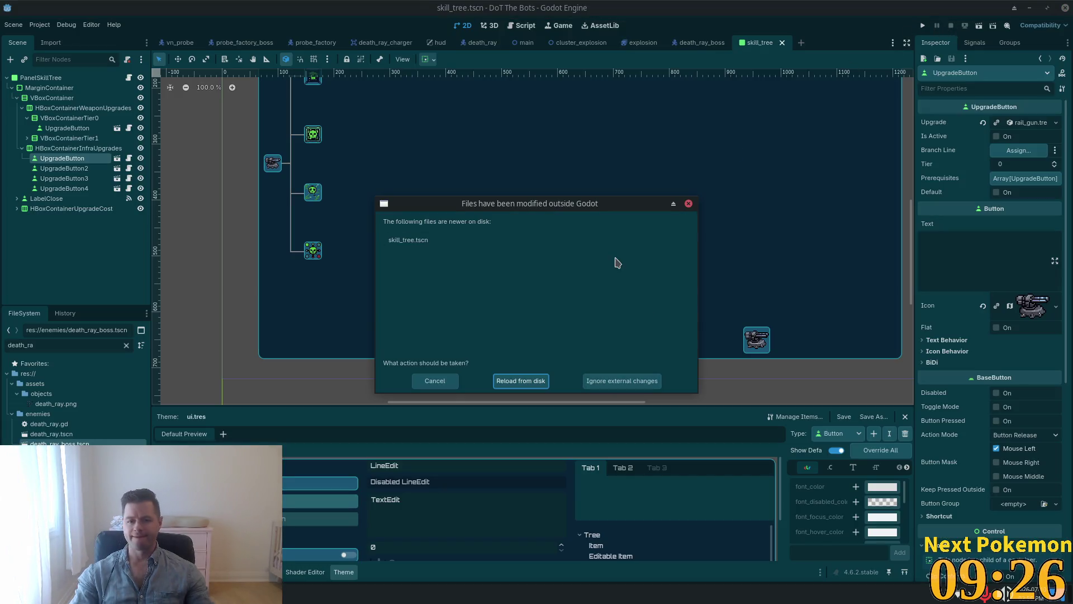
Step: Reload skill_tree.tscn from disk, check the first infrastructure UpgradeButton, and run the project
click(532, 382)
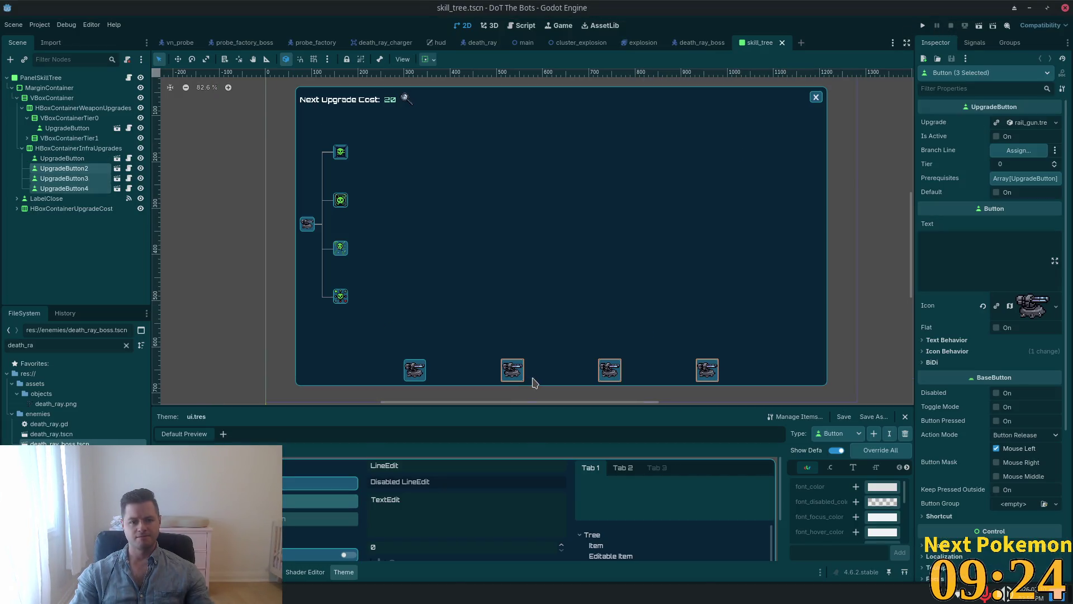
click(71, 159)
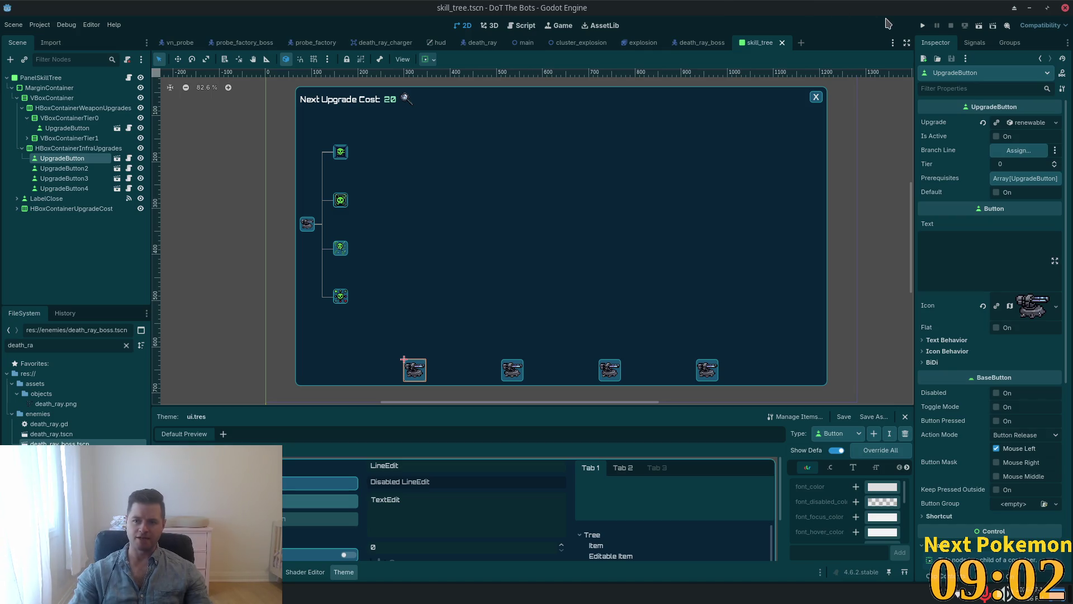
click(922, 27)
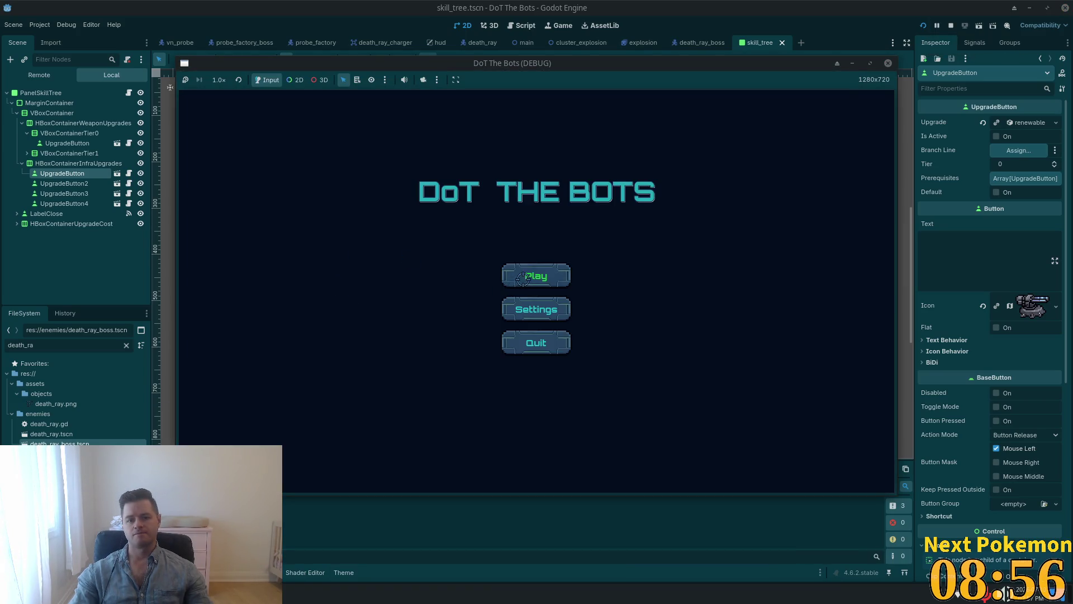
Step: Start a game, peek at the skill tree's Rail Gun upgrade, then battle until resources build up
click(523, 278)
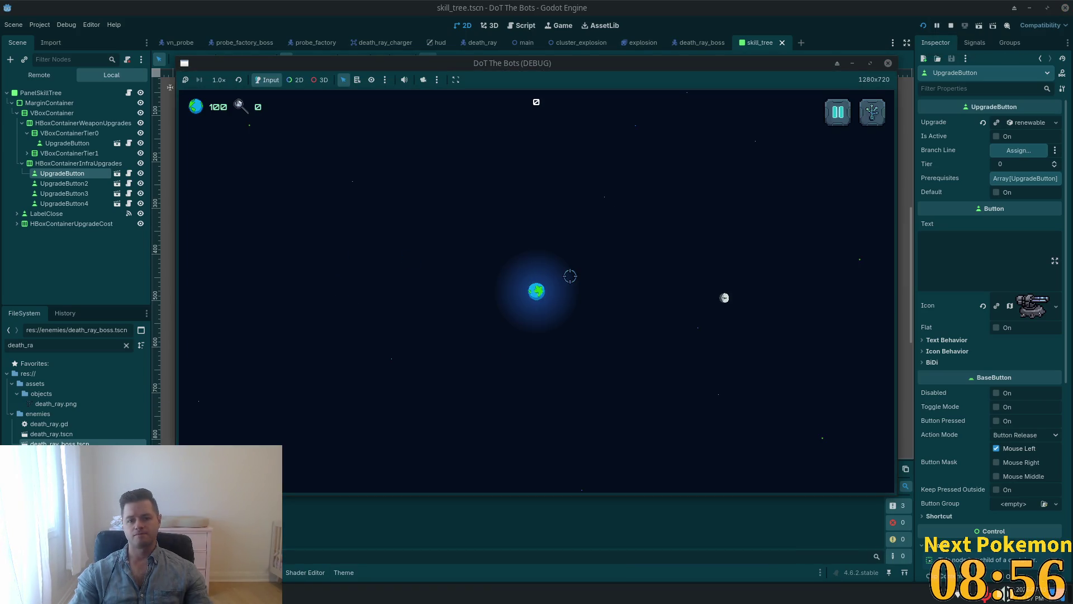
key(Tab)
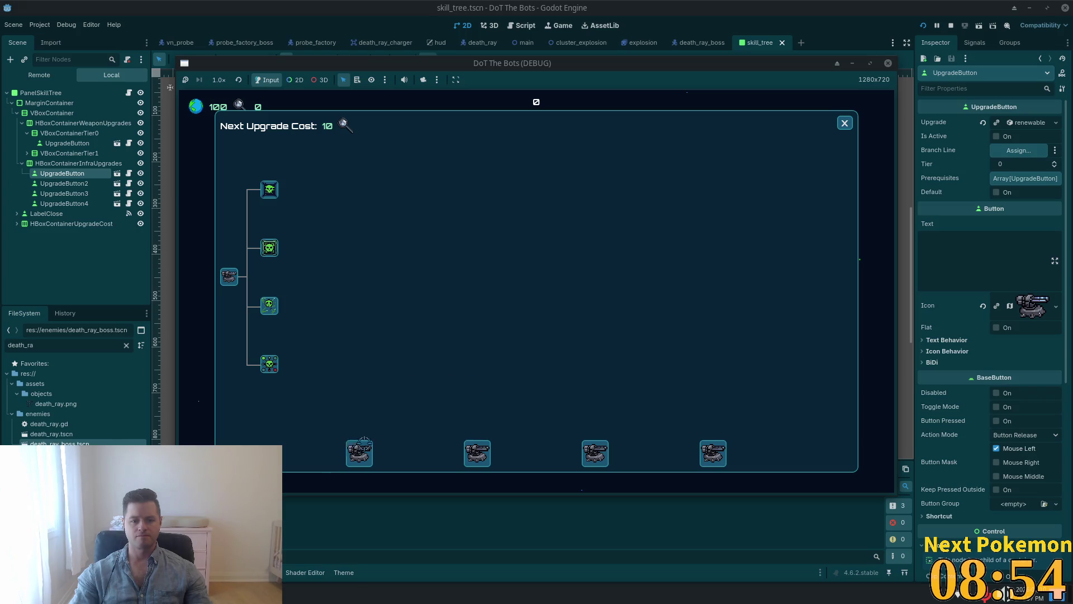
mouse_move(484, 463)
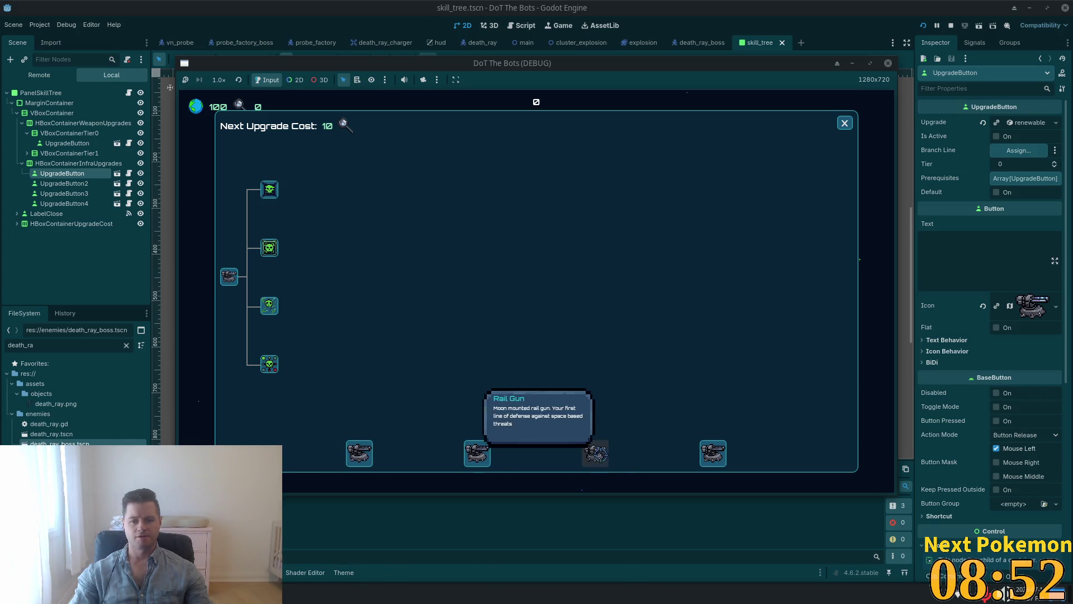
key(Tab)
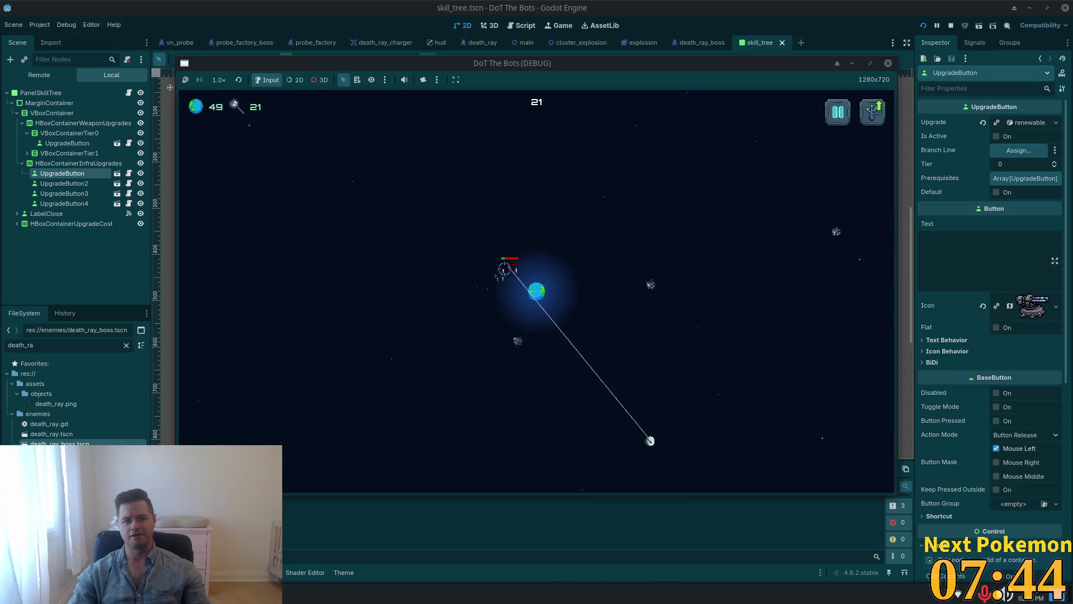
key(u)
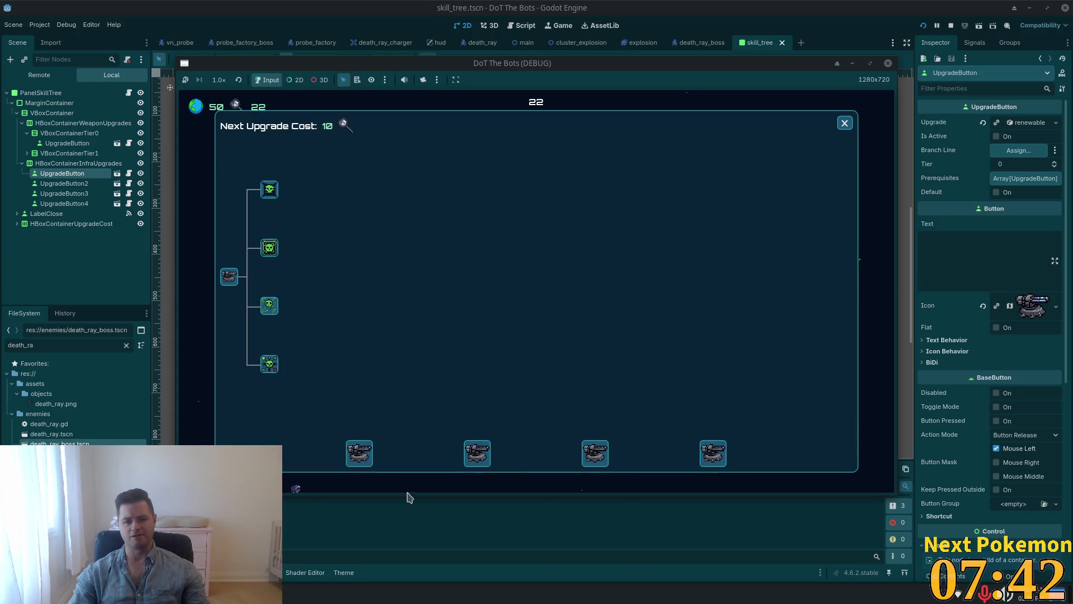
Step: Buy Renewable Resources and the second weapon upgrade, closing the skill tree after each
click(360, 454)
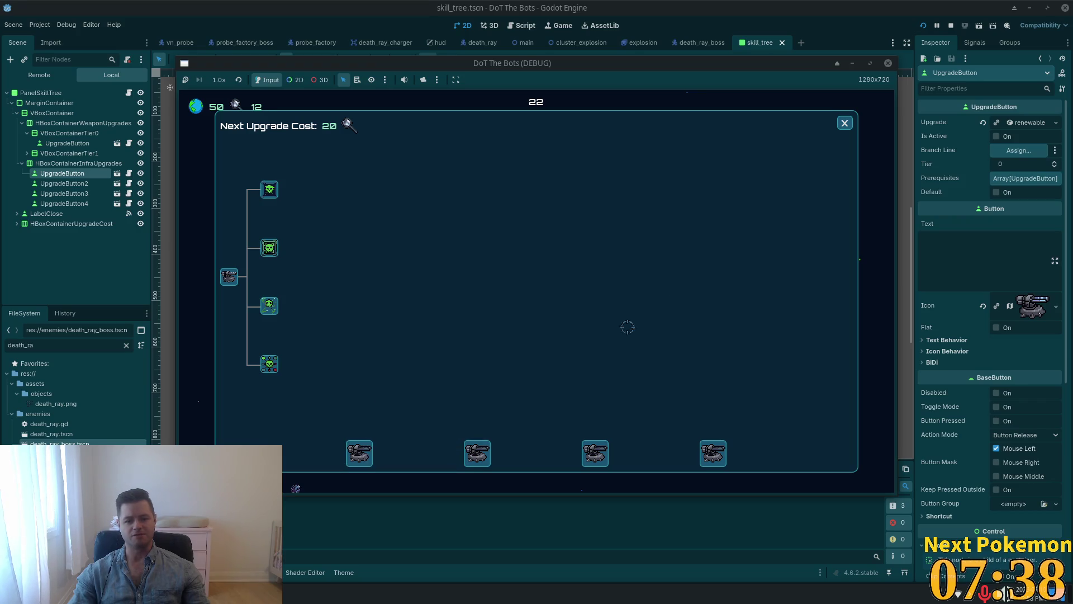
click(843, 124)
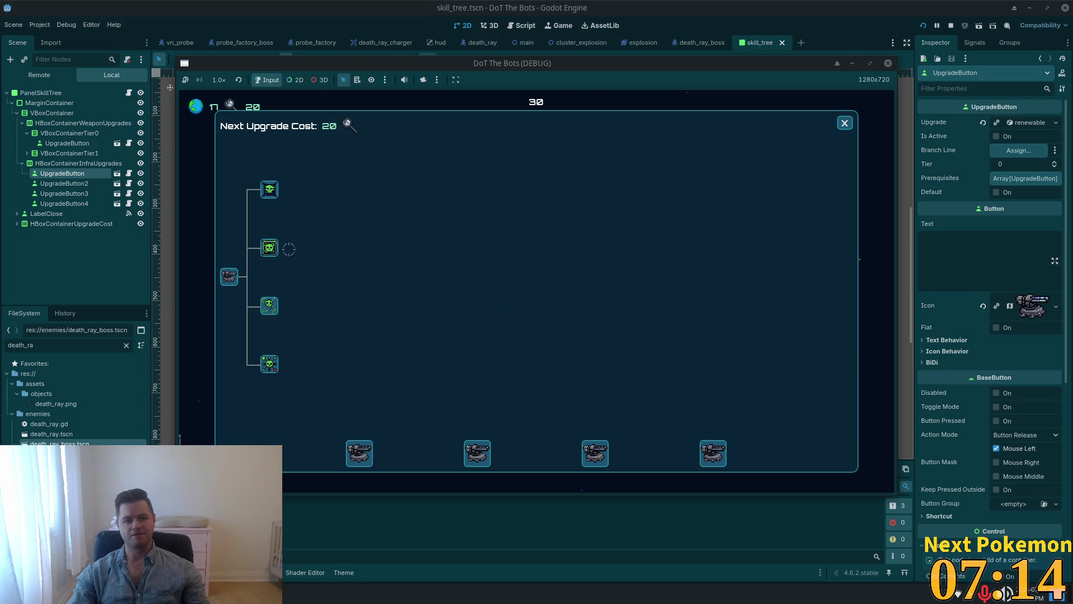
click(271, 248)
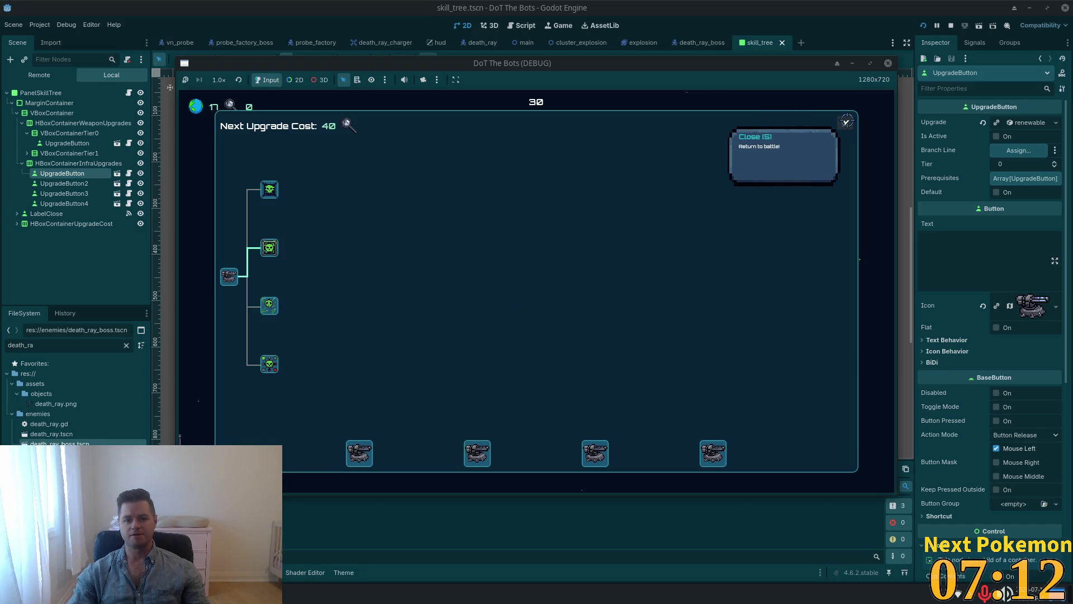
click(846, 121)
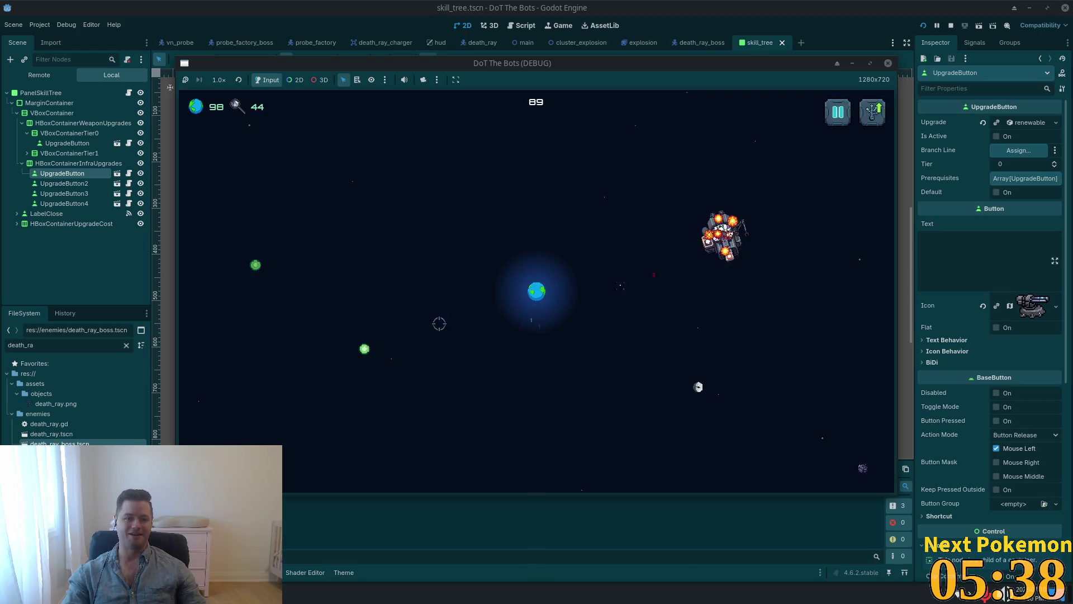
Step: Play on until score 89 and a large enemy ship, then reopen the skill tree
click(537, 291)
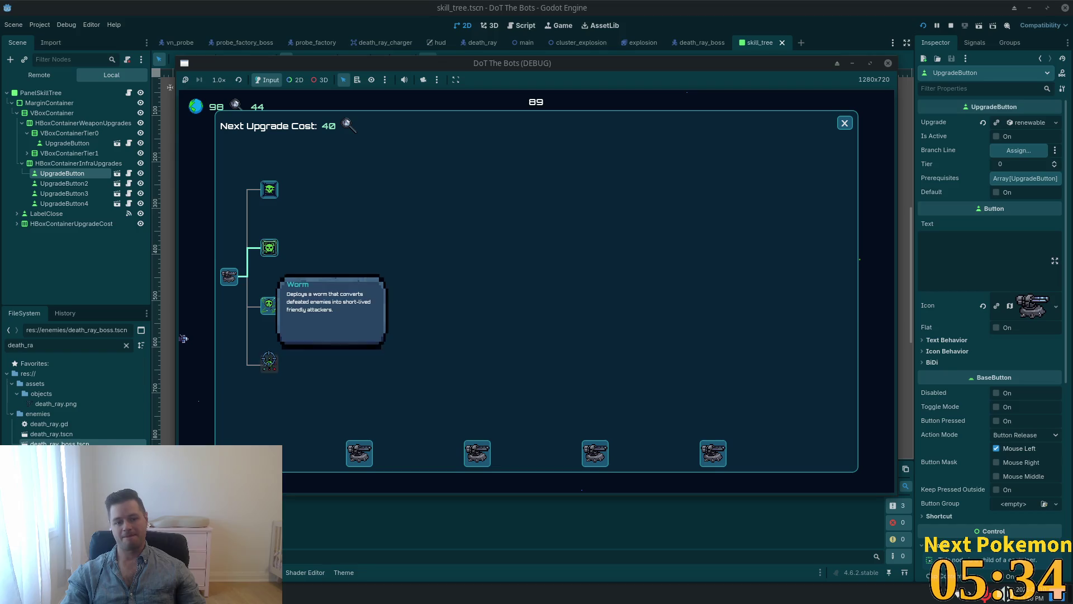
Step: Buy the fourth weapon upgrade, raising the next cost to 80, and close the skill tree
mouse_move(269, 248)
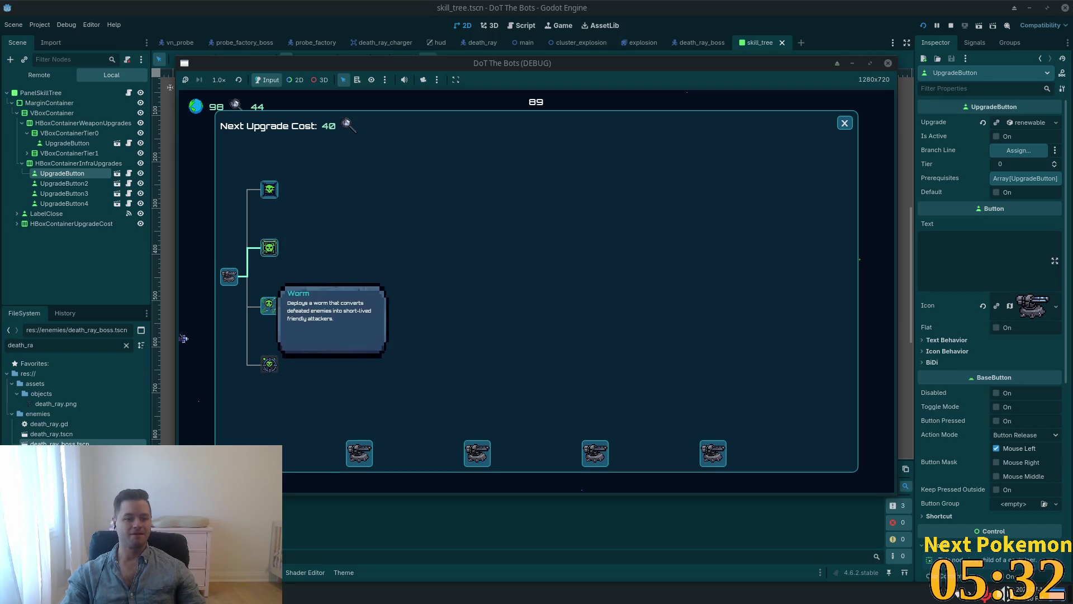
click(269, 364)
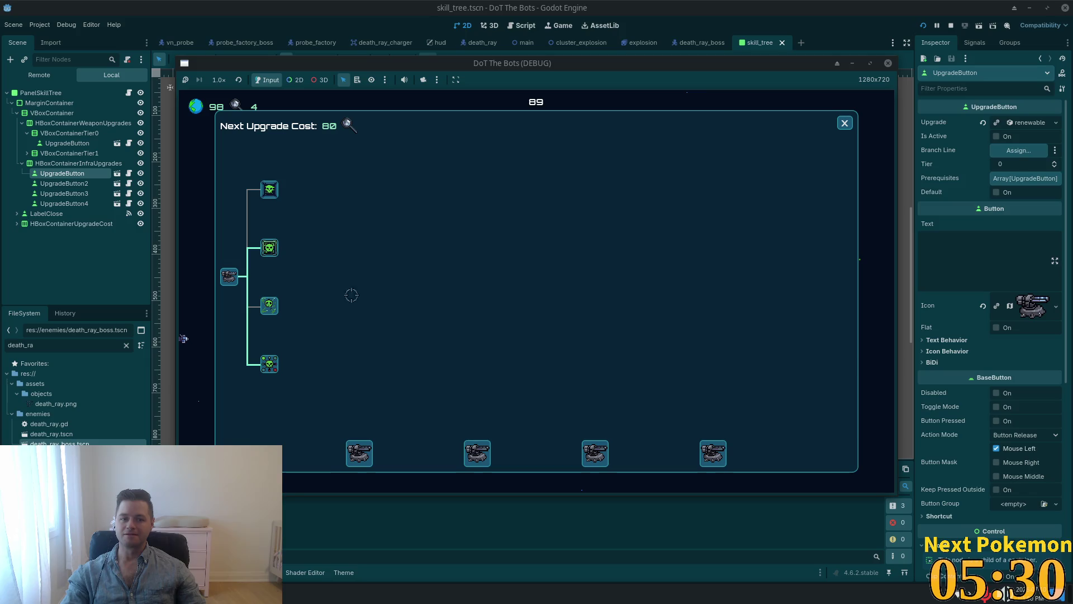
click(843, 124)
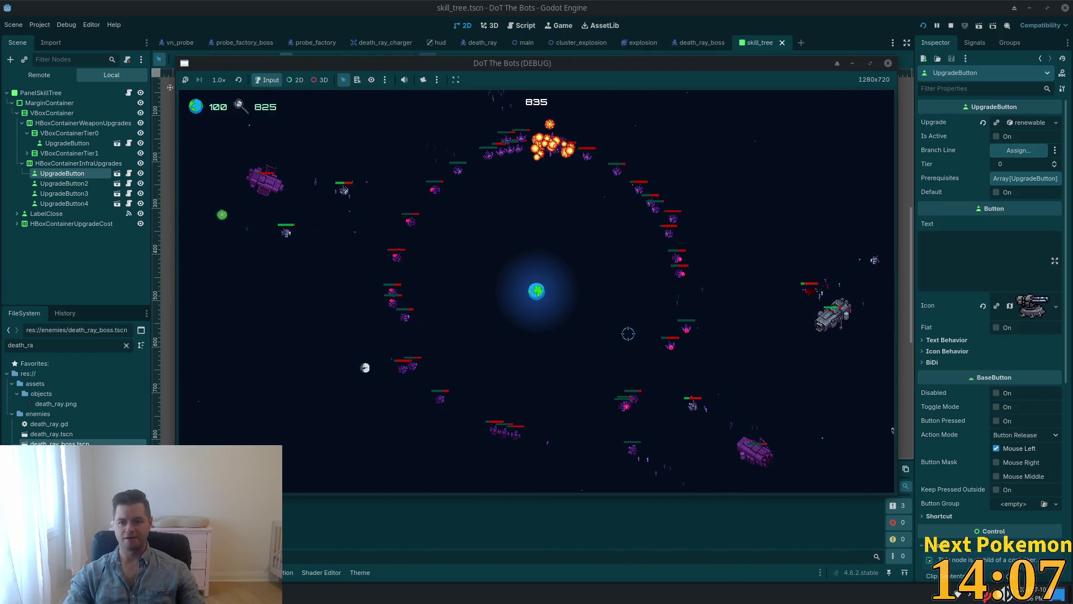
Step: Open the skill tree, buy two more upgrades, and close the panel to resume the battle
key(Tab)
click(269, 305)
click(268, 189)
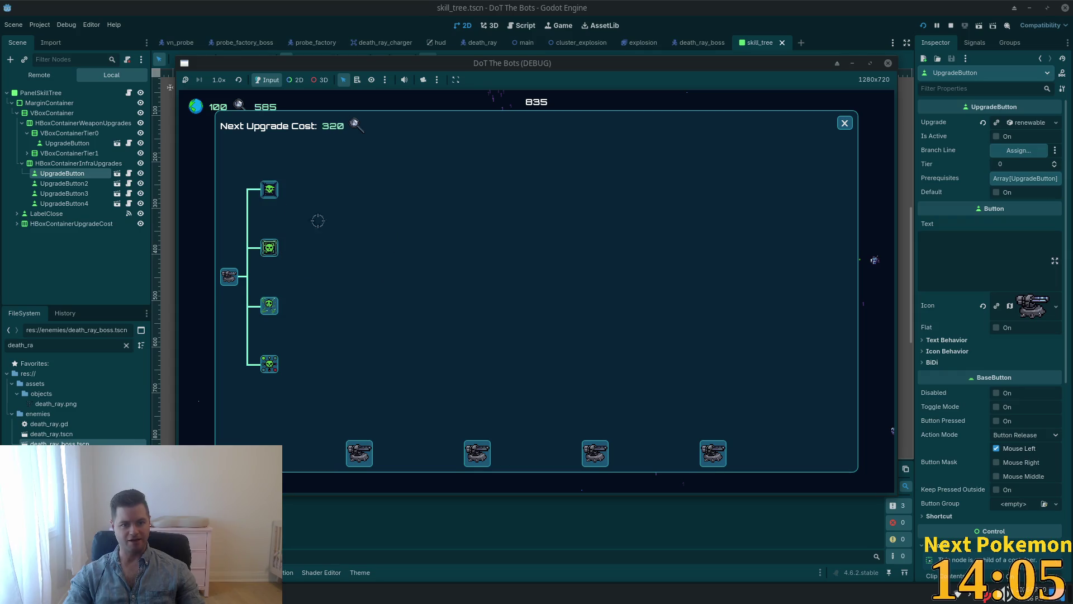
mouse_move(359, 454)
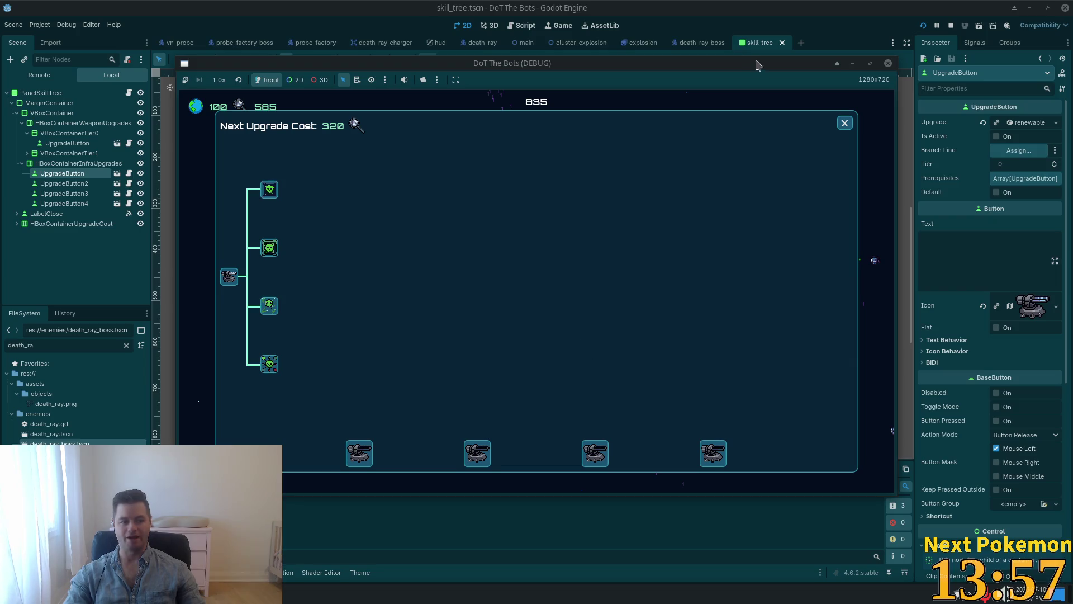
click(844, 123)
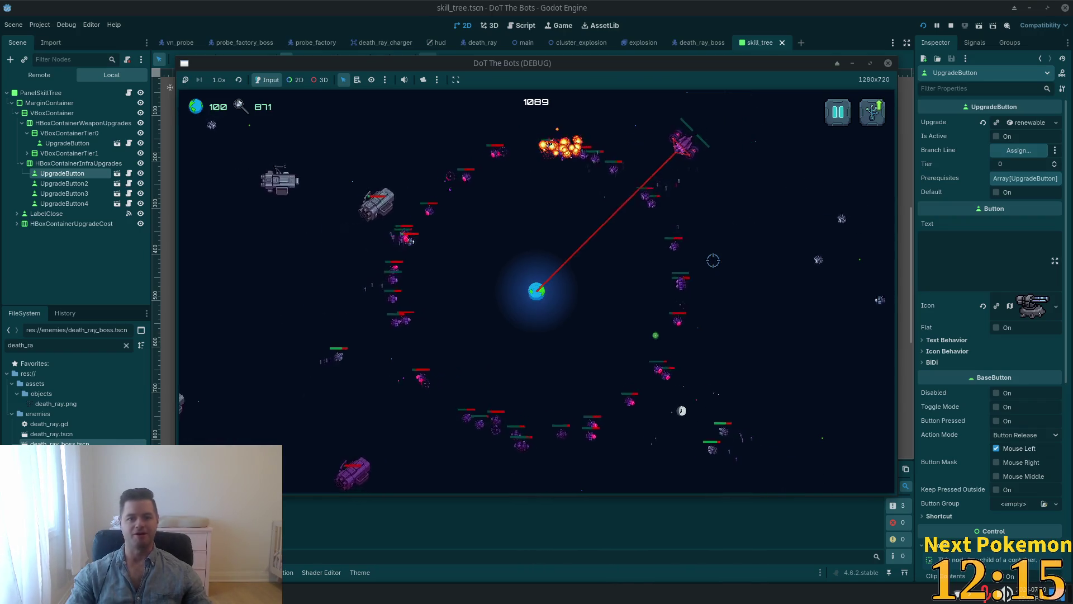
Step: Add new dash items below 'larger reticle' in the todo list, then return to the game
click(306, 601)
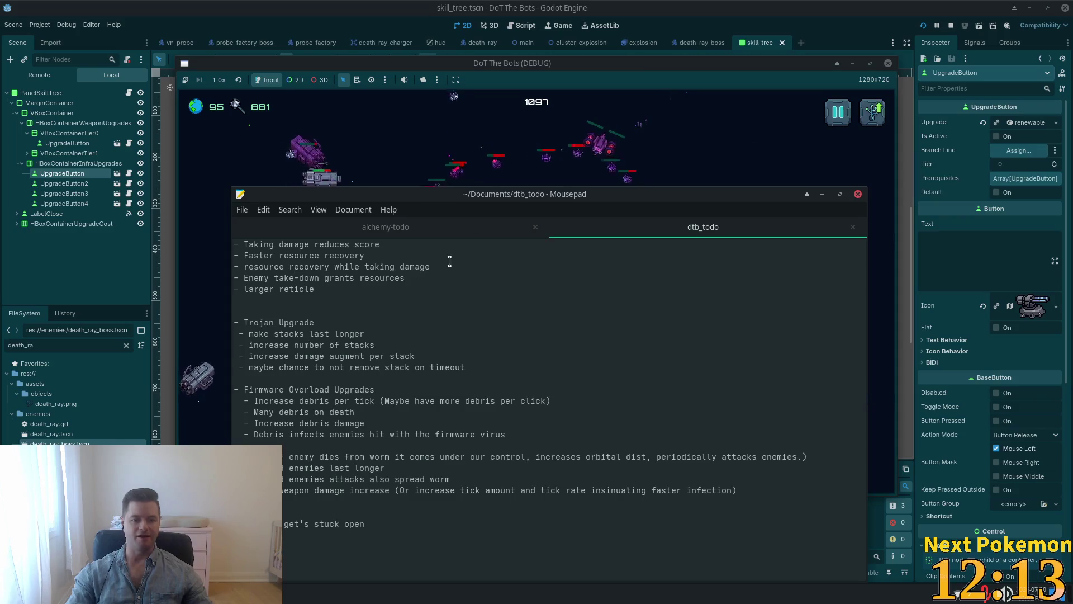
click(377, 288)
key(Return)
text(-)
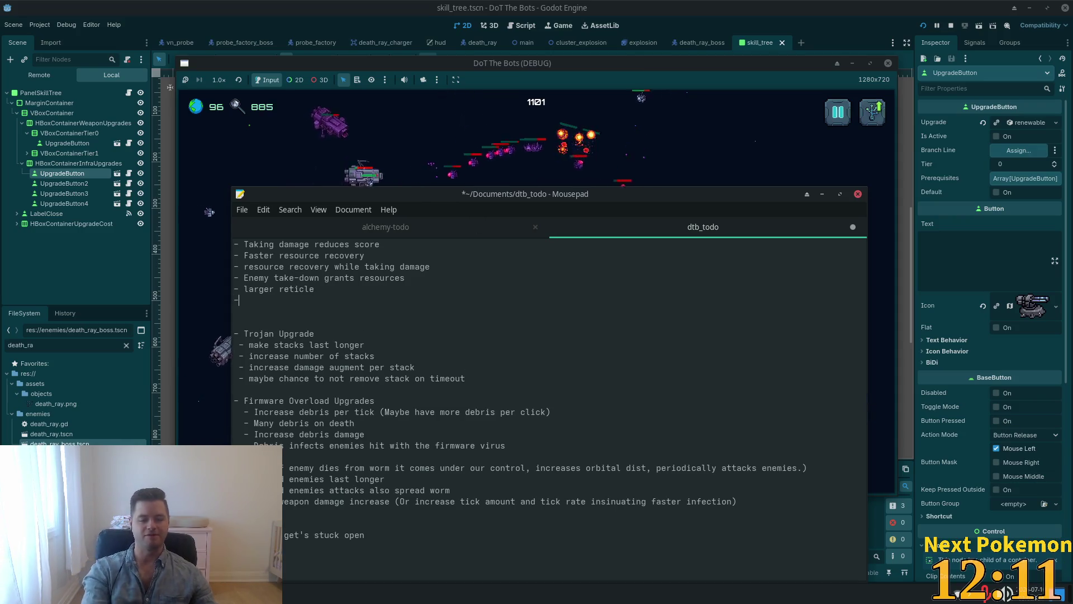
key(Return)
key(Up)
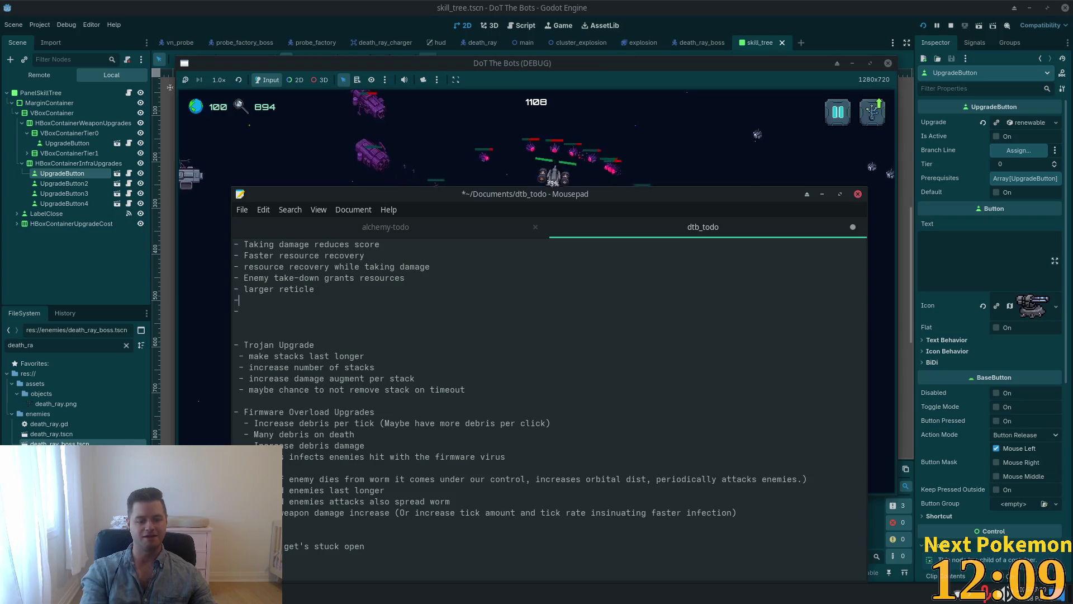
text(remove label)
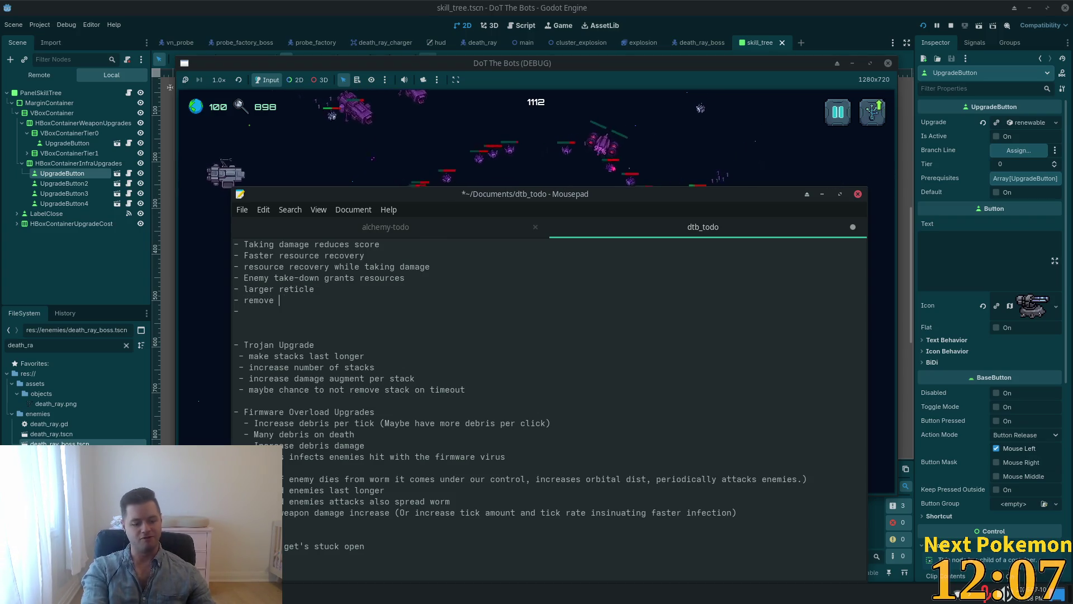
key(BackSpace)
key(BackSpace)
key(BackSpace)
key(BackSpace)
key(BackSpace)
key(BackSpace)
text(add cluster explosions to probe death)
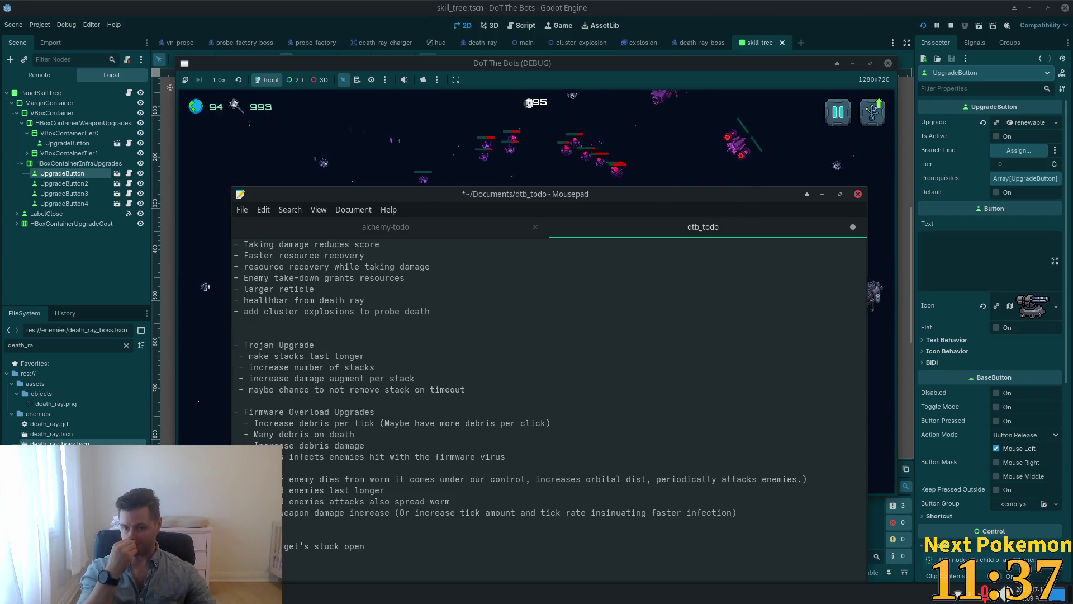
click(607, 69)
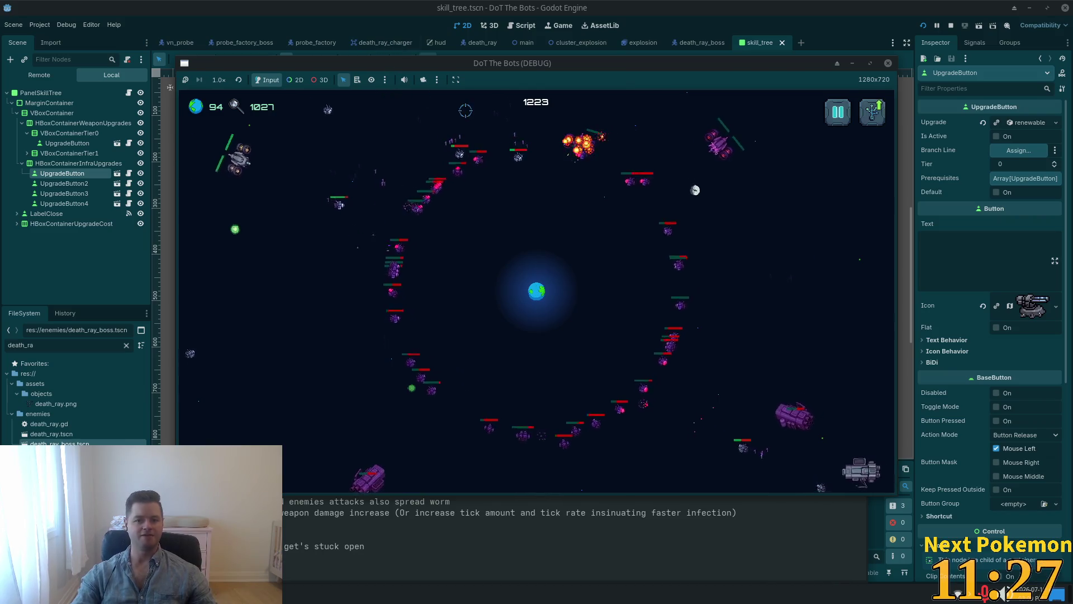
Step: Stop the game, delete ProgressBarHealth from the death_ray scene, and save it
key(F8)
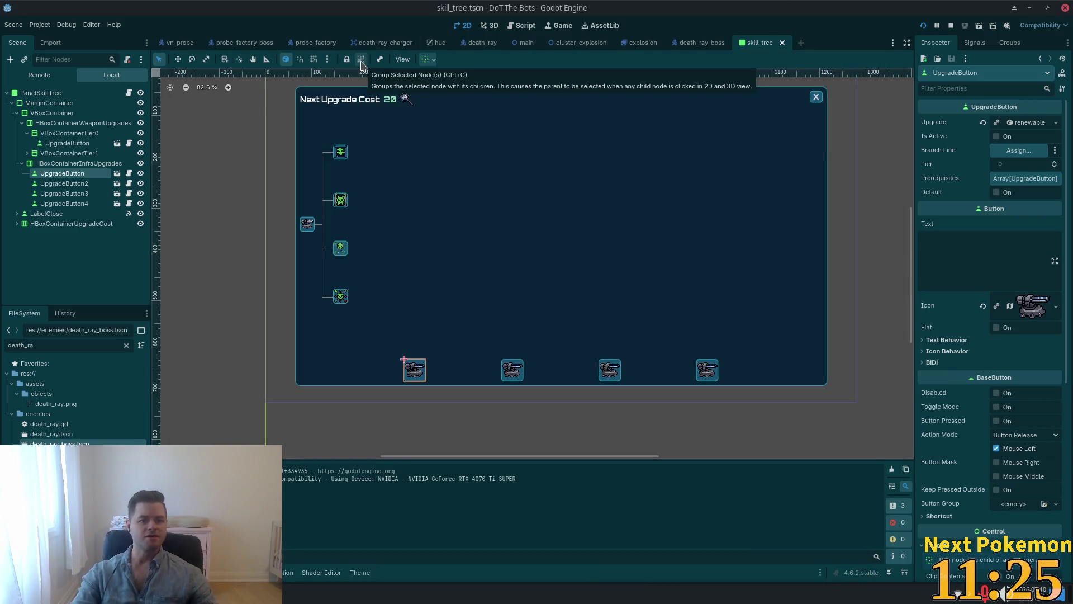
click(481, 42)
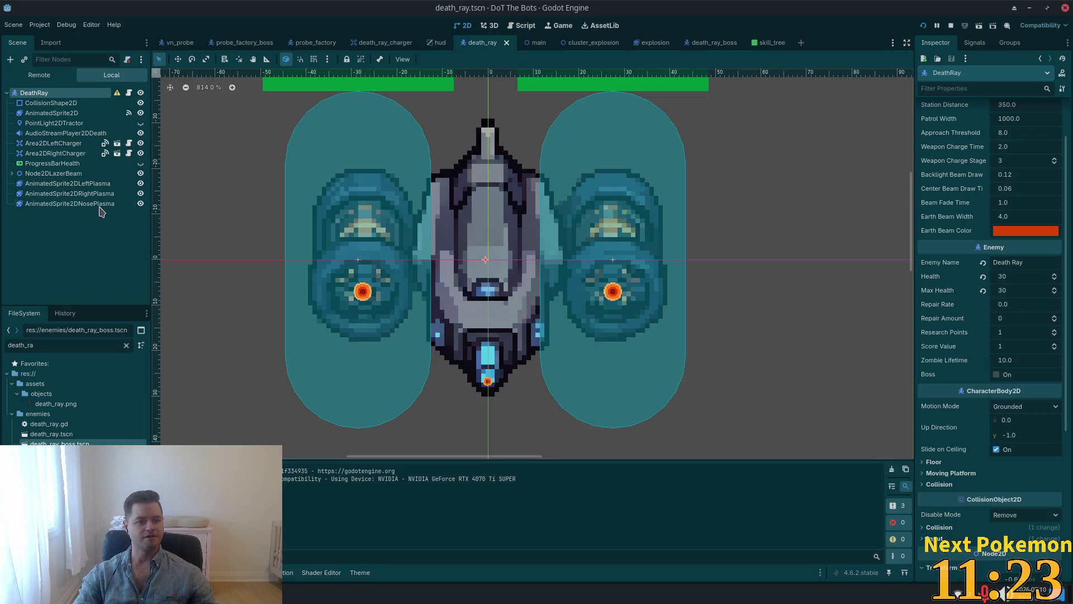
click(81, 164)
key(Delete)
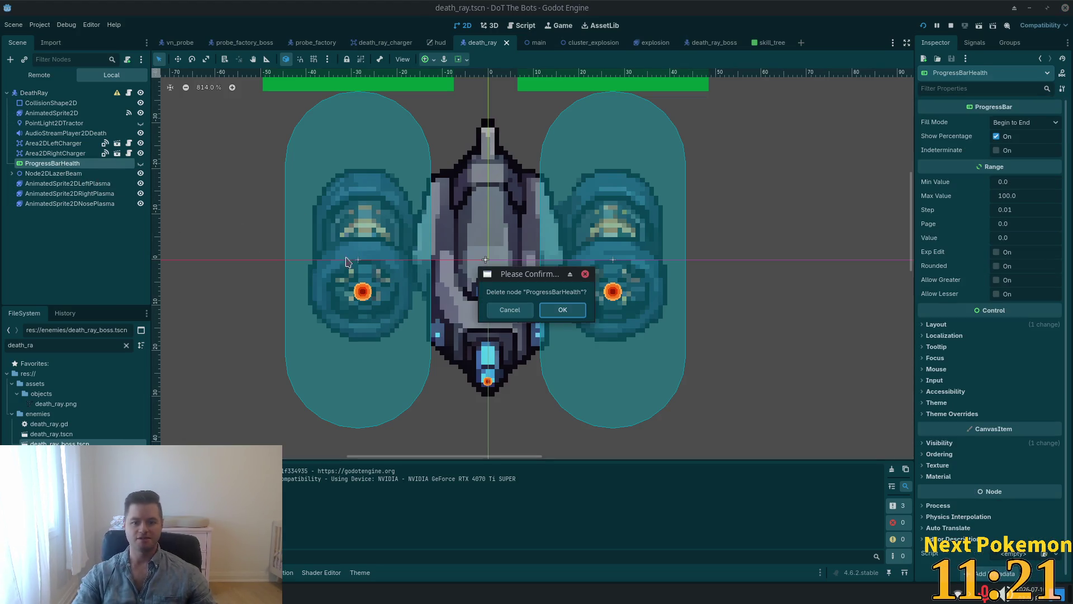
click(562, 310)
key(ctrl+s)
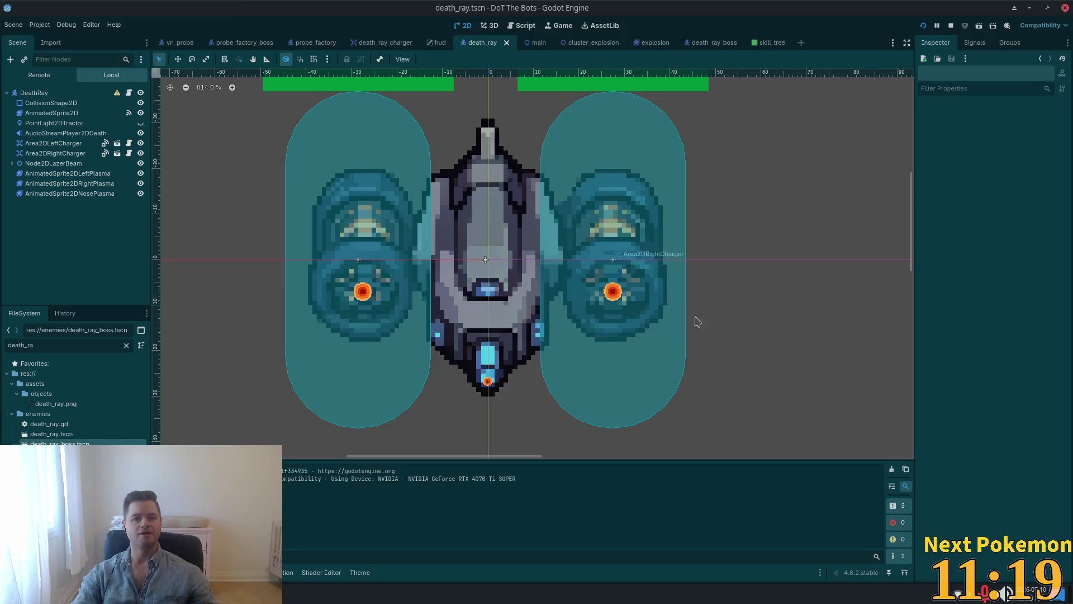
click(185, 46)
key(alt+Tab)
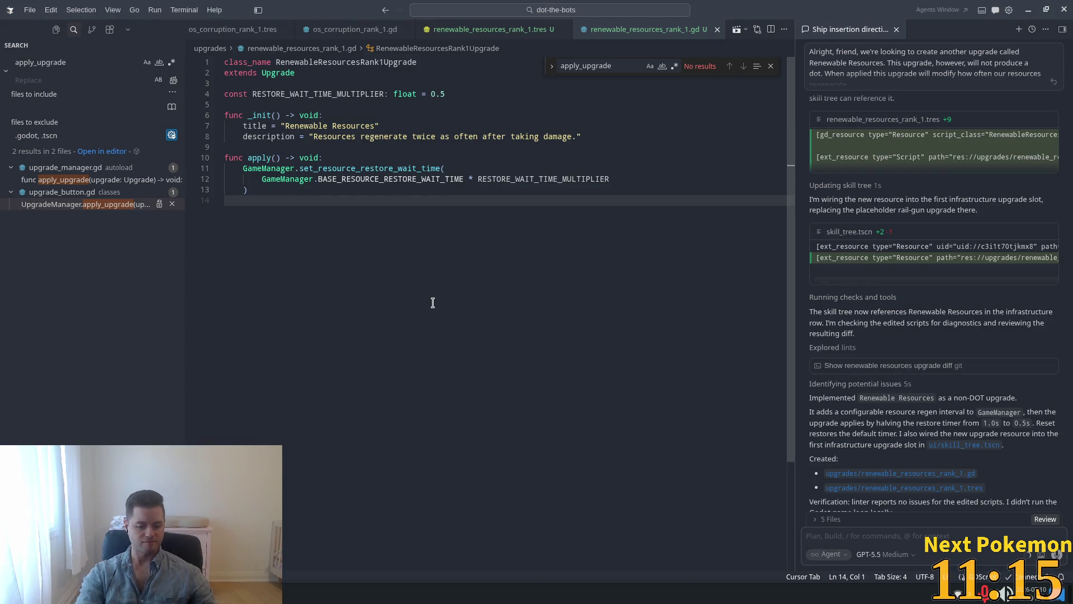
Step: Quick-open vn_probe.gd by searching 'vn_', then bring the running game back to the front
key(ctrl+p)
text(vn_)
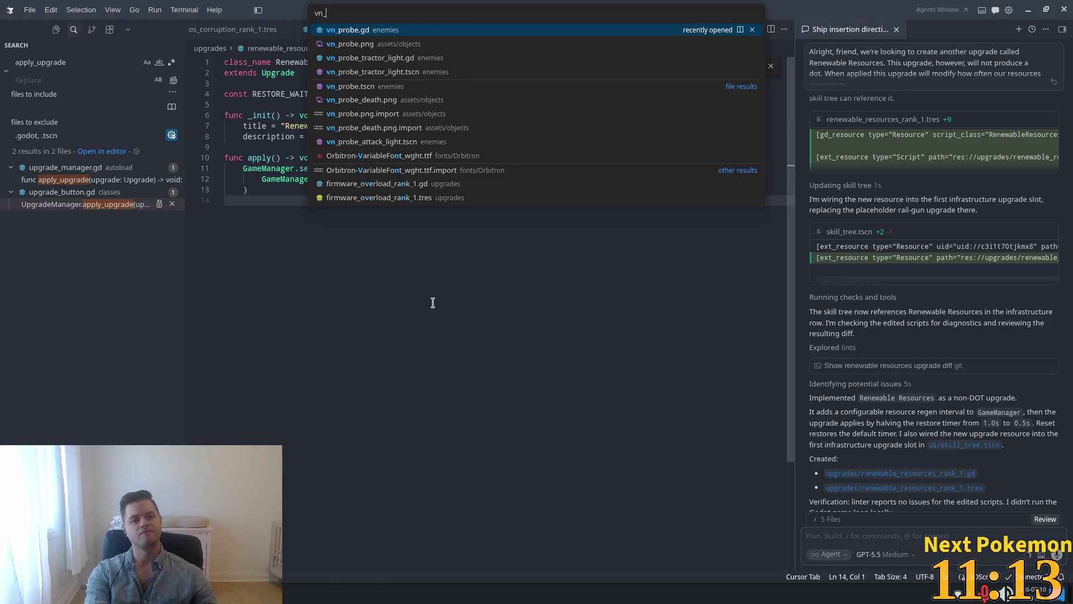
key(Return)
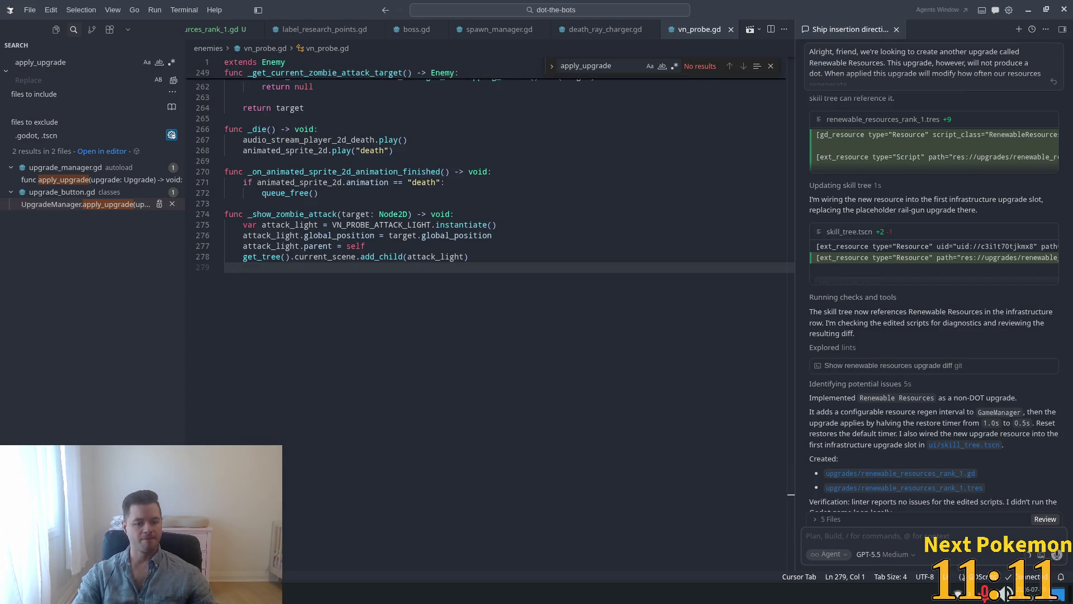
key(alt+Tab)
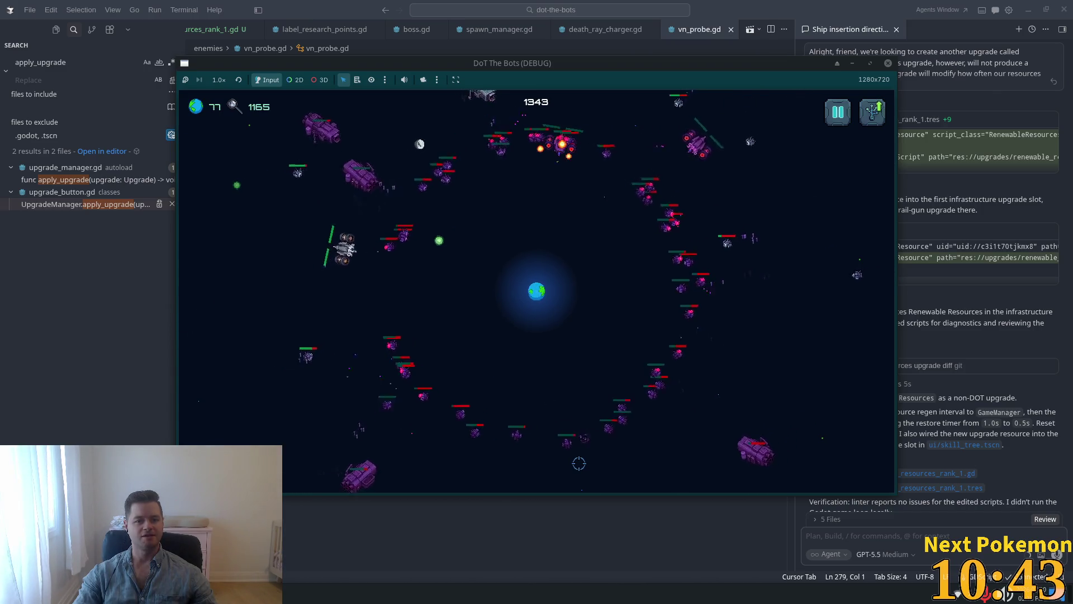
mouse_move(219, 105)
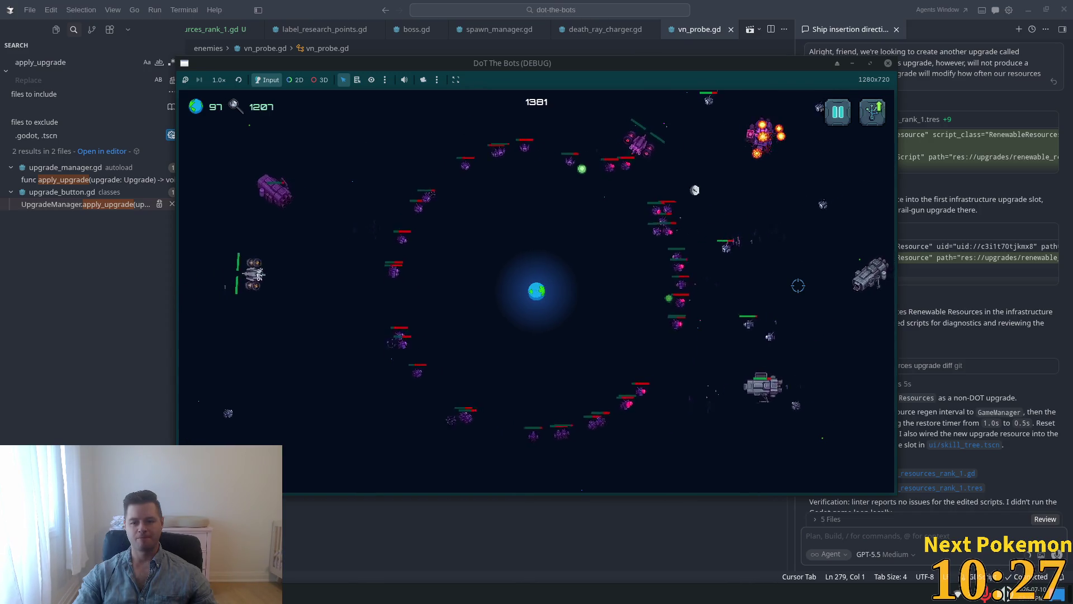
Step: Replace the finished 'healthbar from death ray' todo item with 'check if zombie deathrays attack earth'
key(alt+Tab)
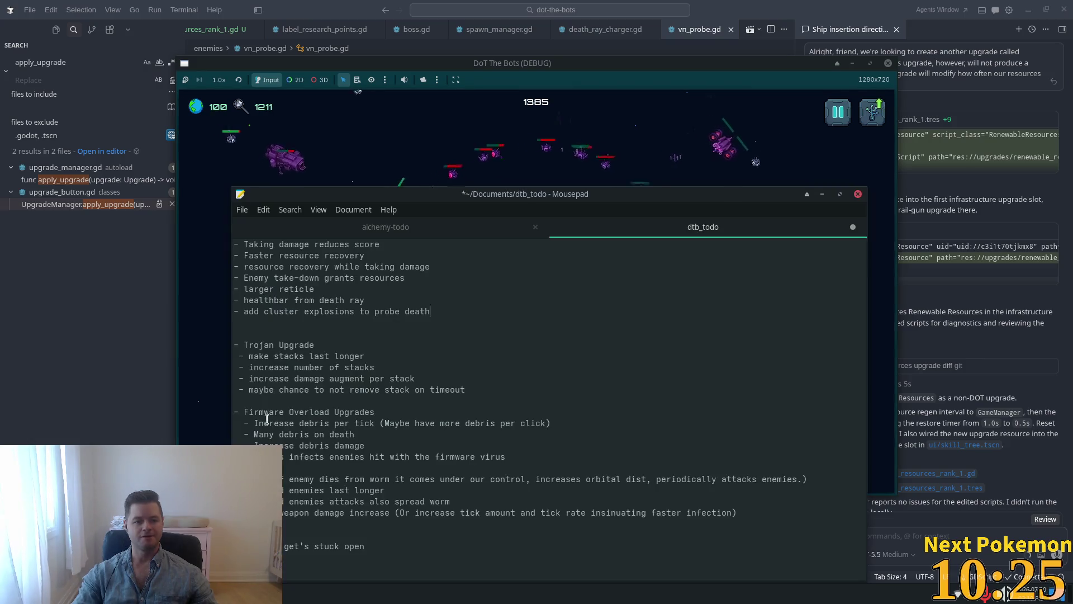
key(Return)
text(-)
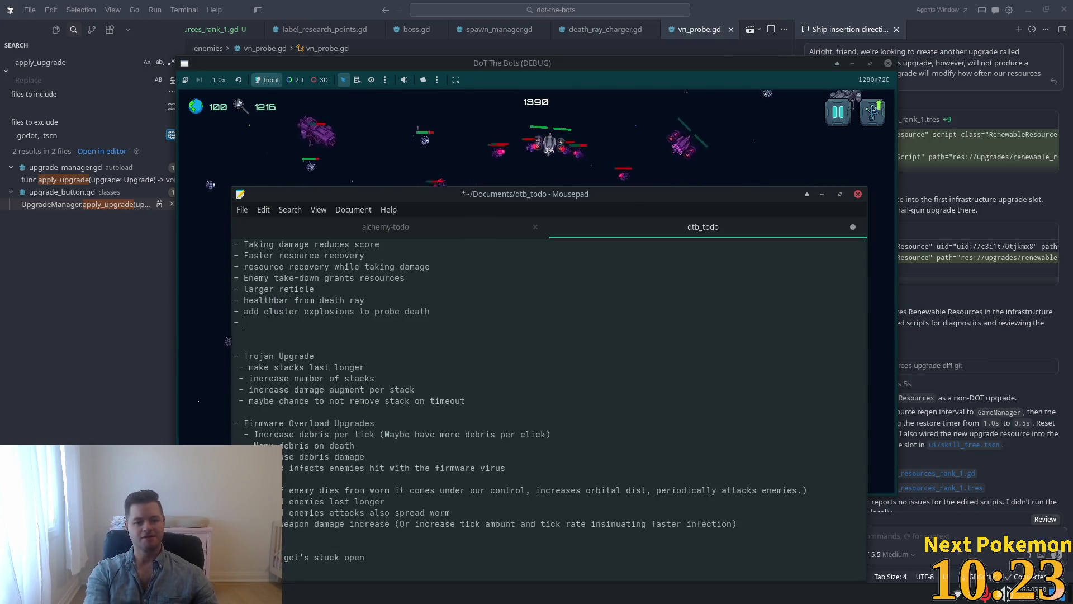
key(shift+Home)
key(BackSpace)
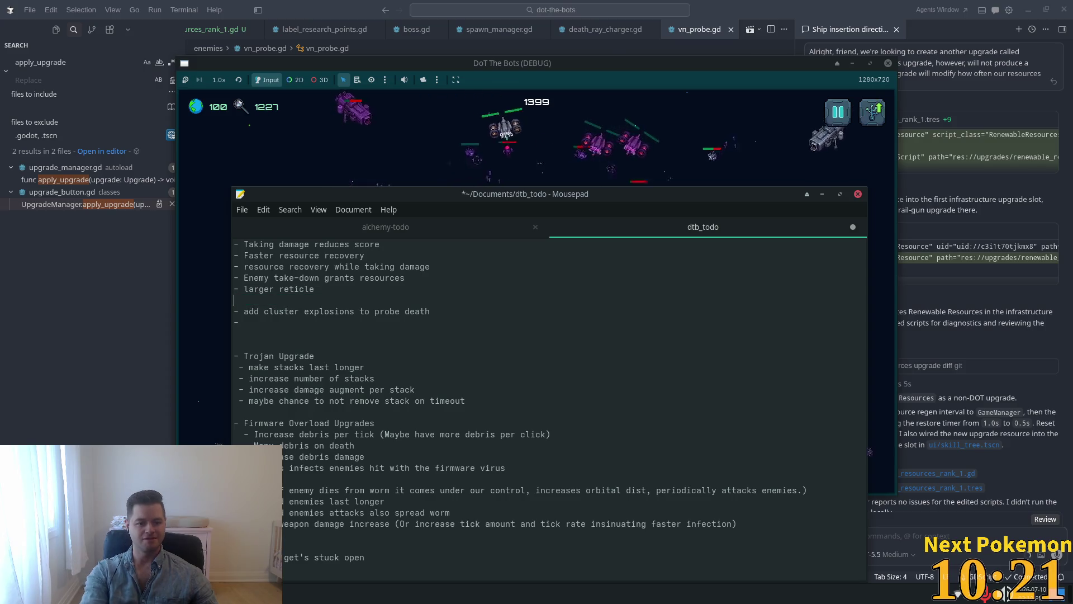
key(BackSpace)
text(check if zombie)
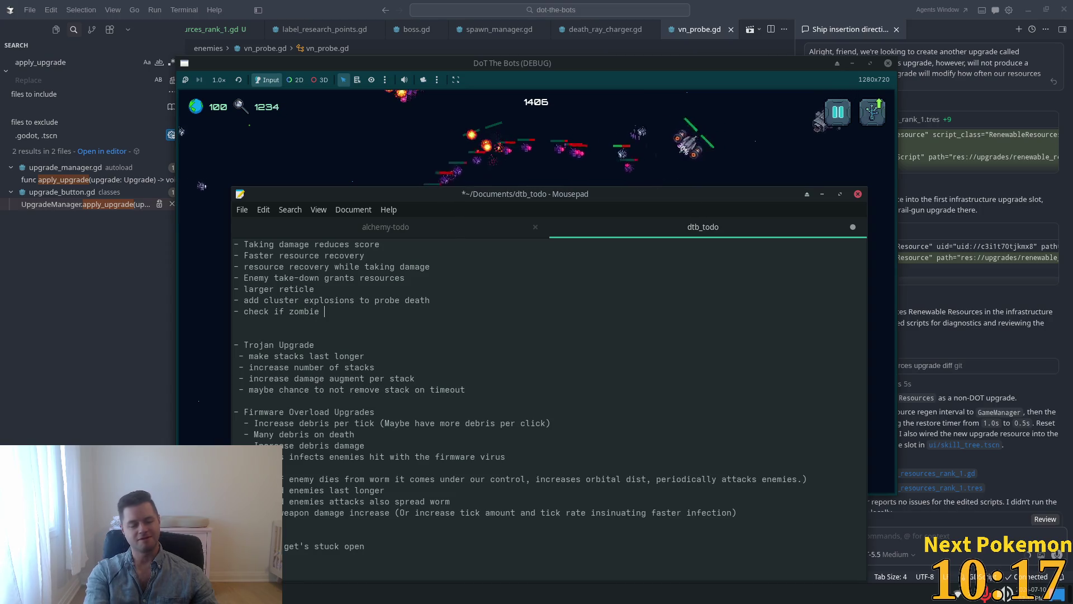
text(thrays attack earth)
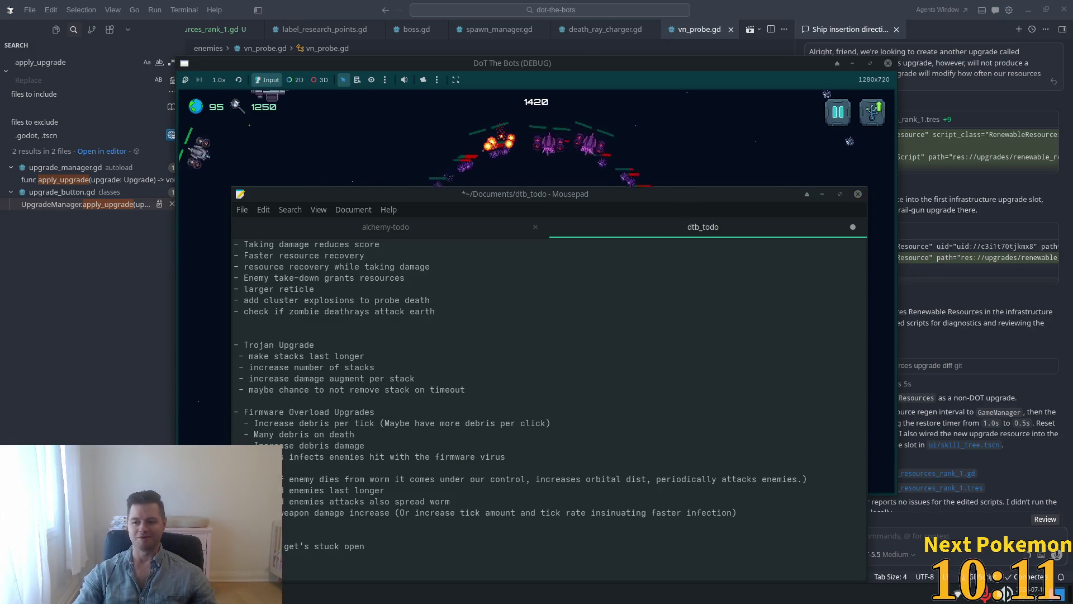
click(651, 124)
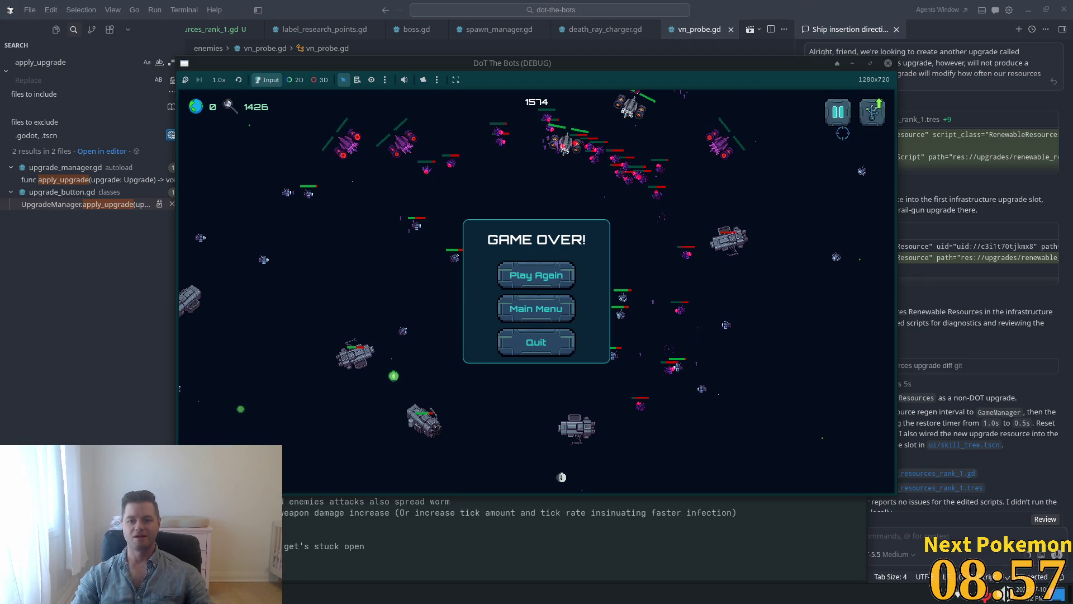
Step: Close the DoT The Bots game window after the Game Over screen
click(529, 352)
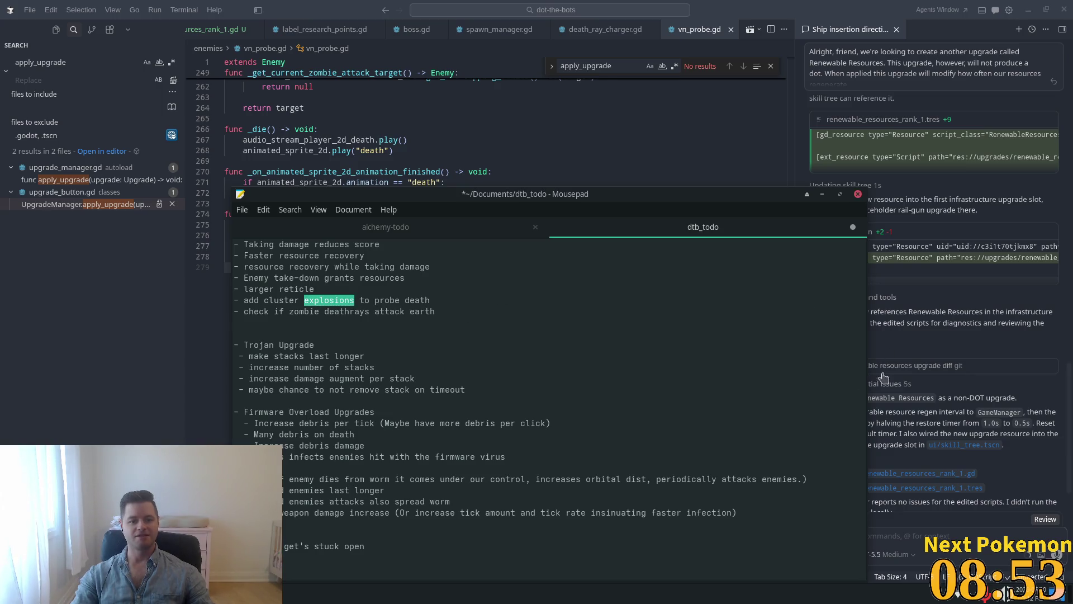
Step: Review the probe's animation-finished handler and _die function, highlighting animated_sprite_2d uses
click(786, 35)
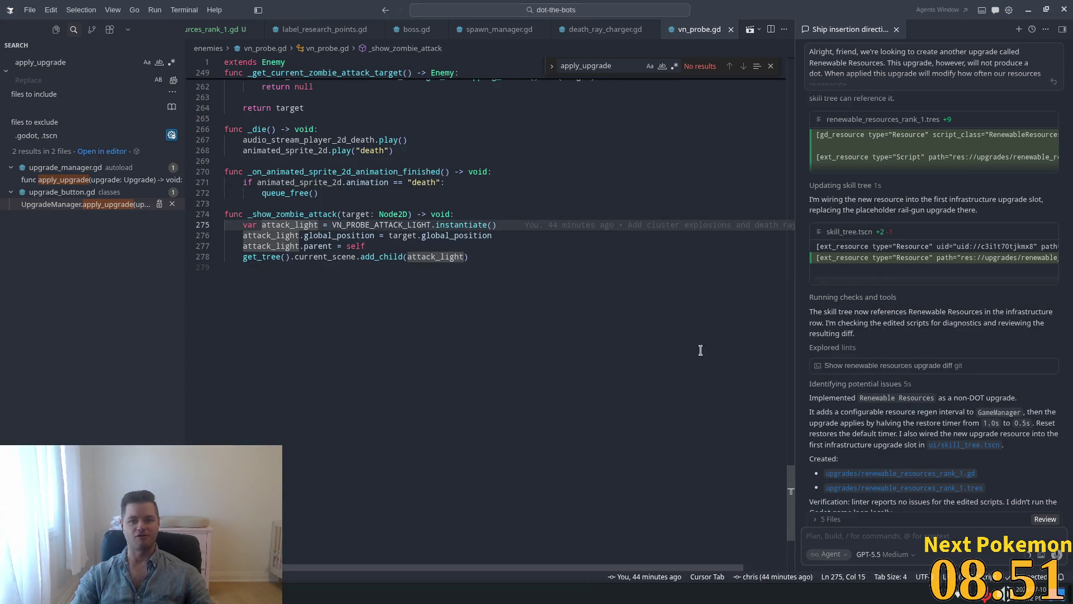
click(416, 171)
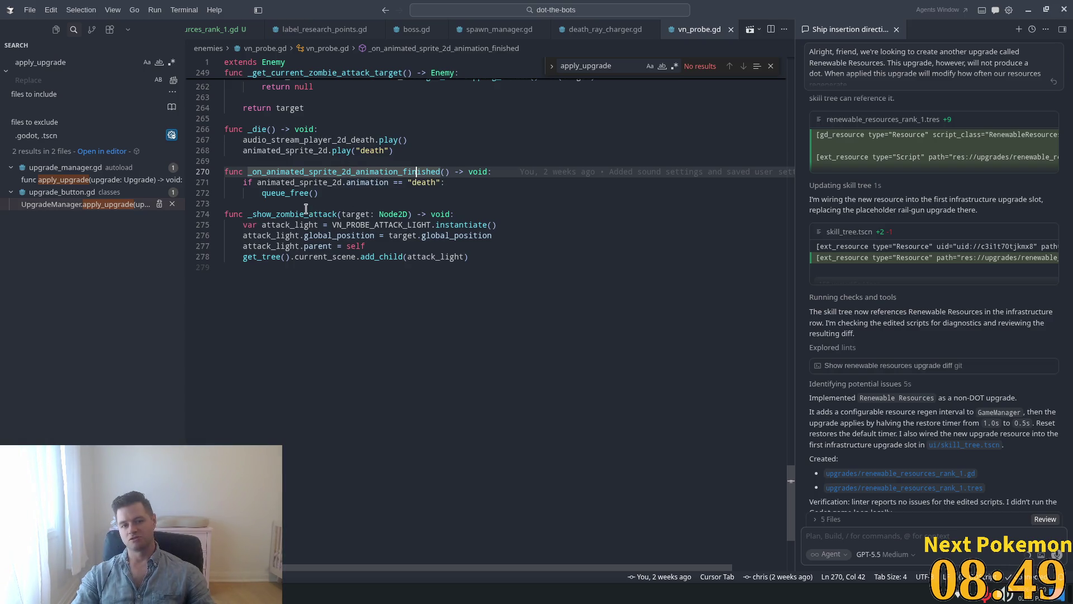
double_click(306, 184)
scroll(317, 224, up, 4)
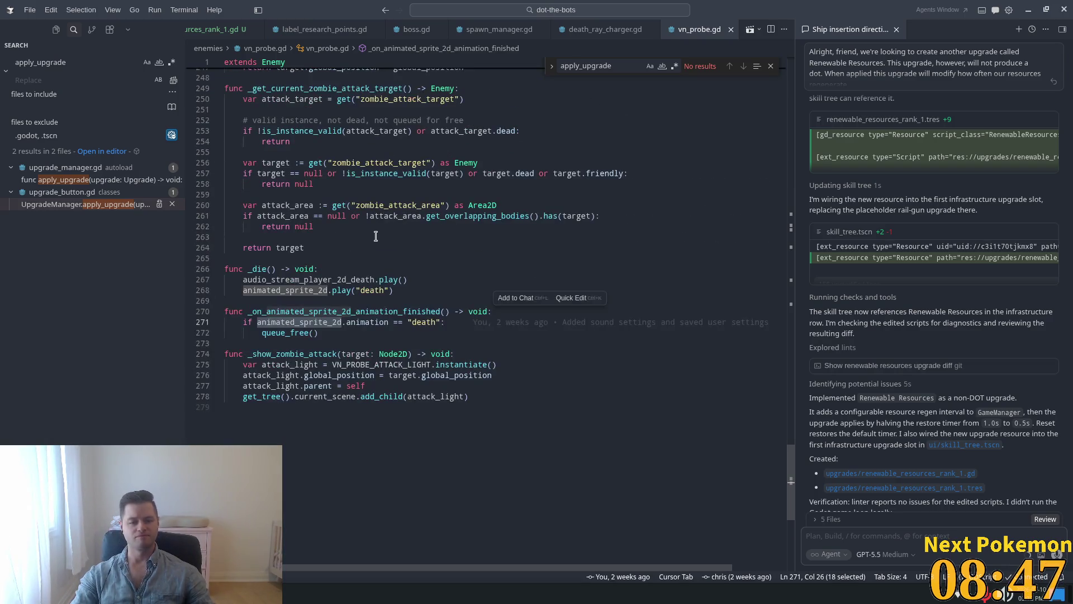
click(345, 272)
key(Up)
scroll(741, 382, up, 10)
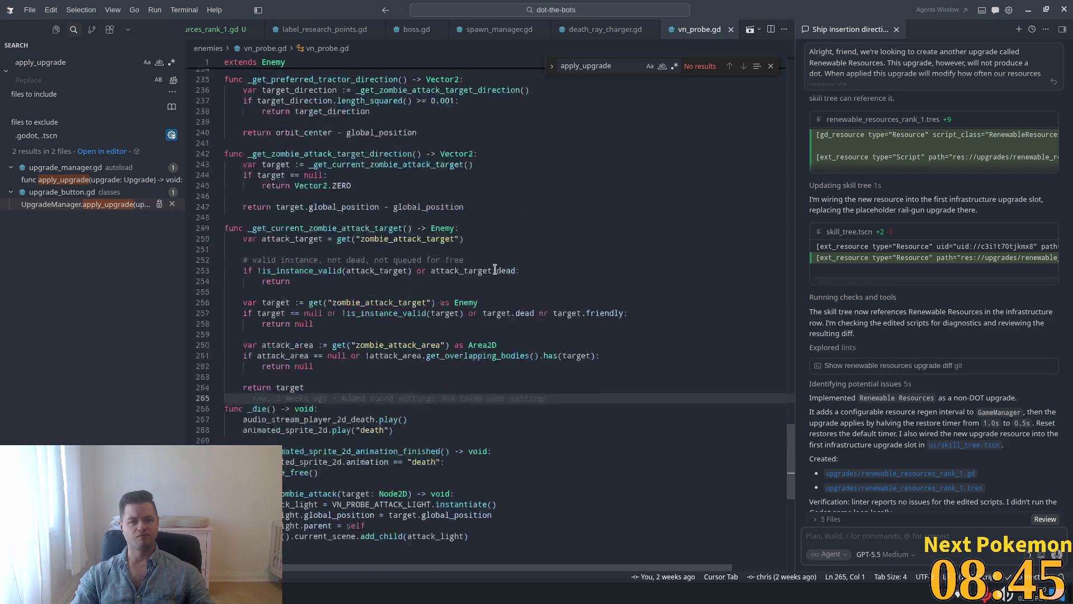
Step: Inspect the top declarations around the VN_PROBE_ATTACK_LIGHT preload on line 13
drag(789, 431, 789, 89)
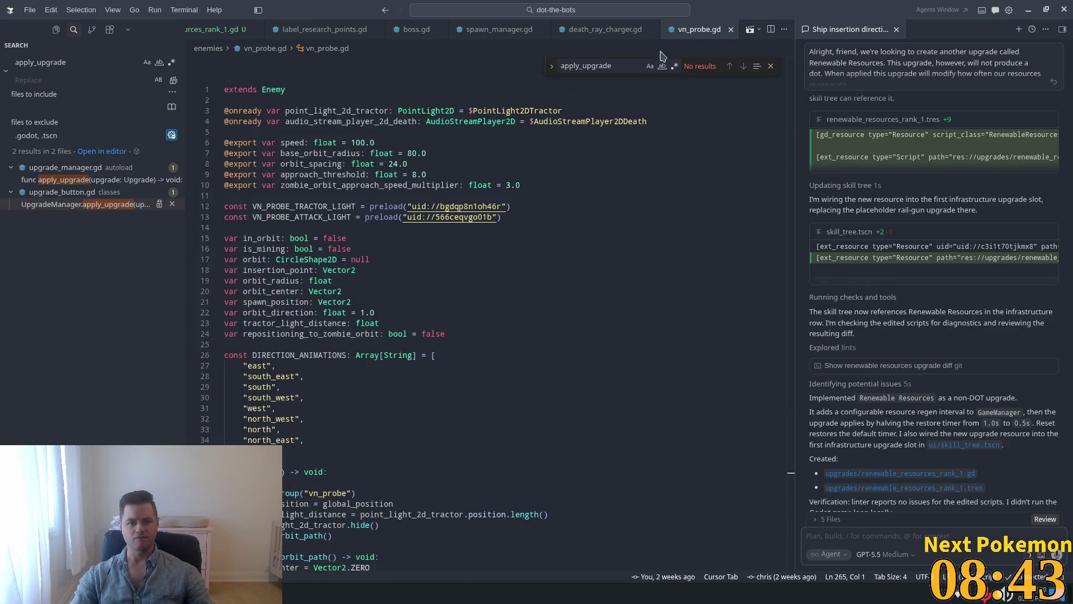
click(555, 249)
click(573, 217)
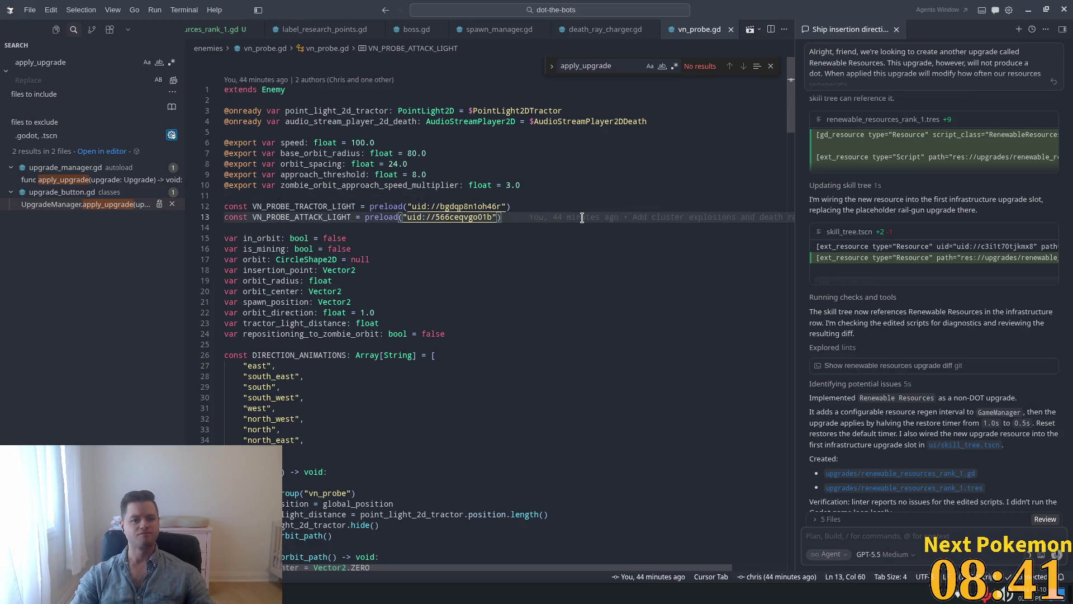
key(Return)
key(BackSpace)
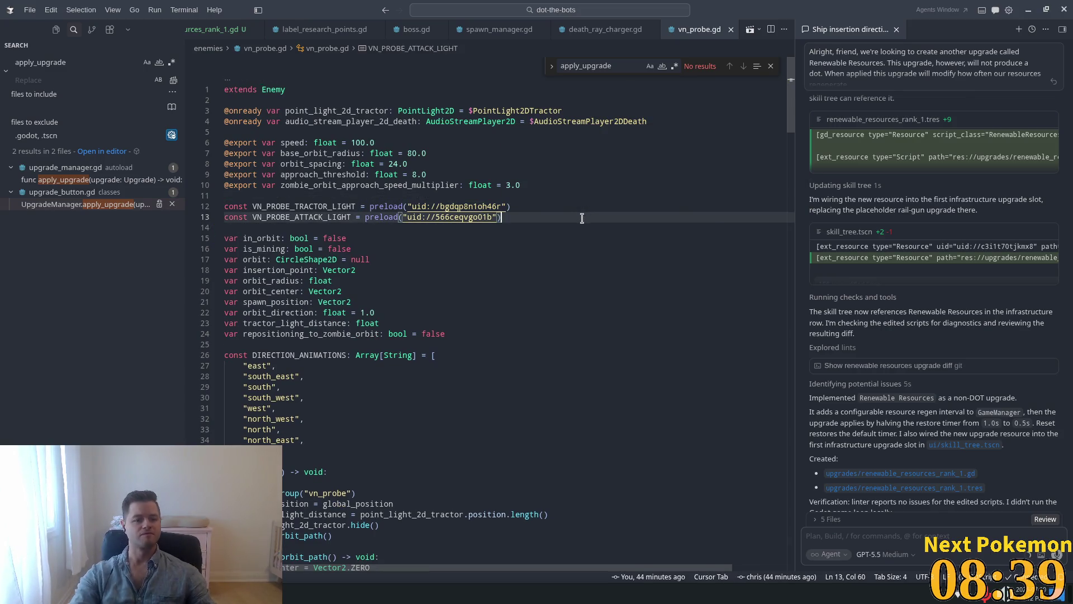
key(alt+Tab)
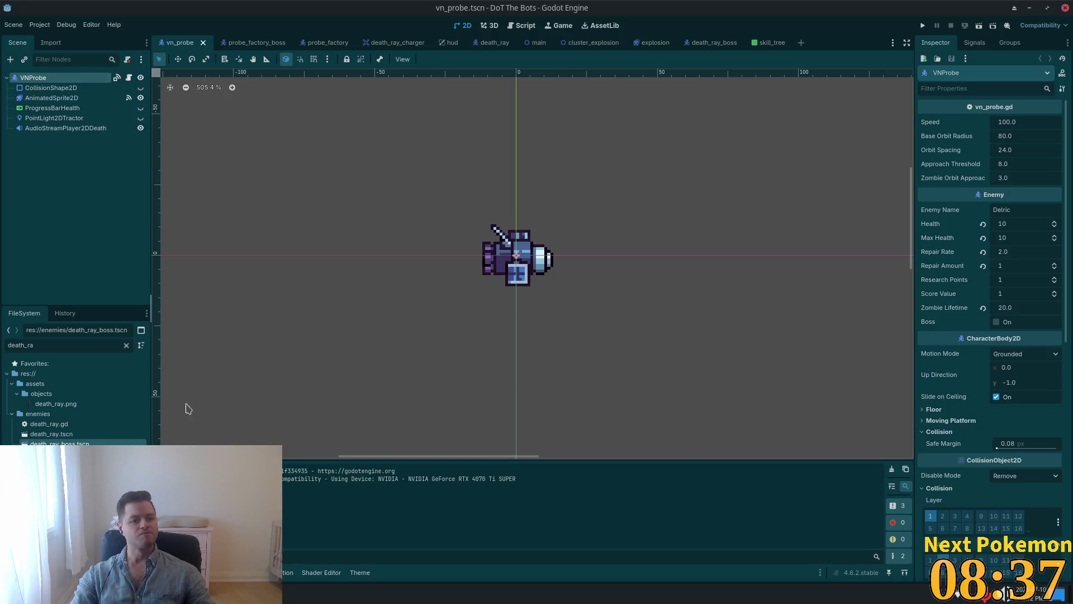
Step: Filter the FileSystem for 'cl' and open vn_probe.gd in the script editor
text(cluster)
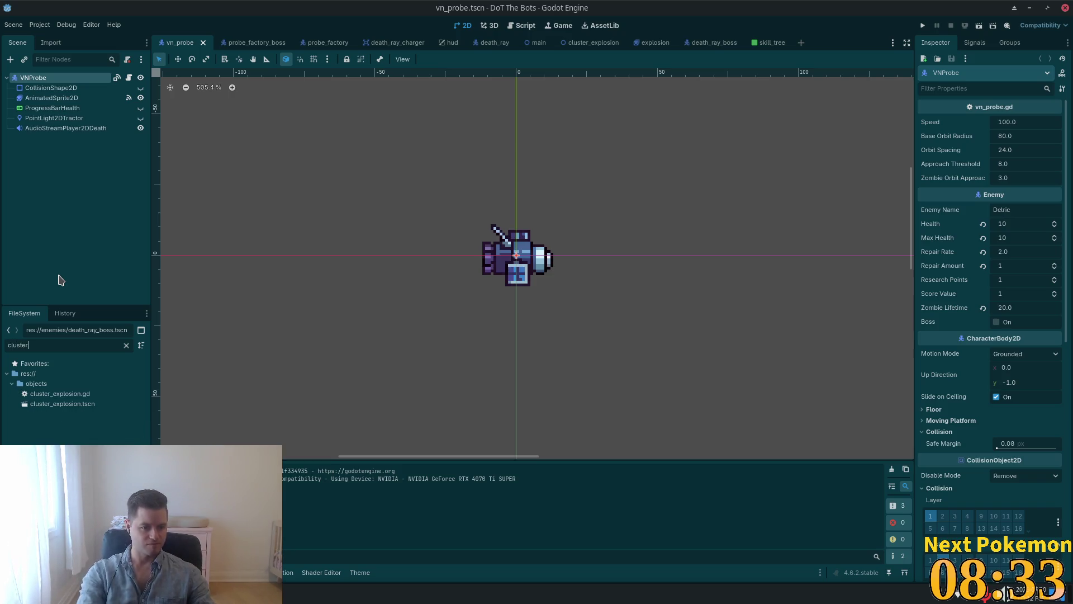
click(130, 83)
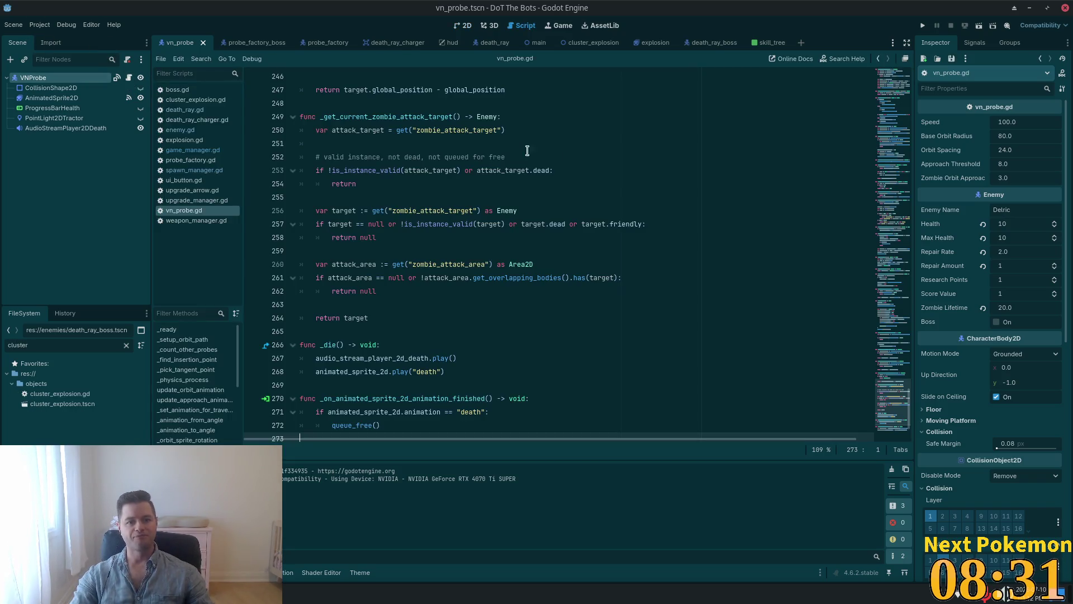
click(882, 109)
scroll(446, 274, up, 5)
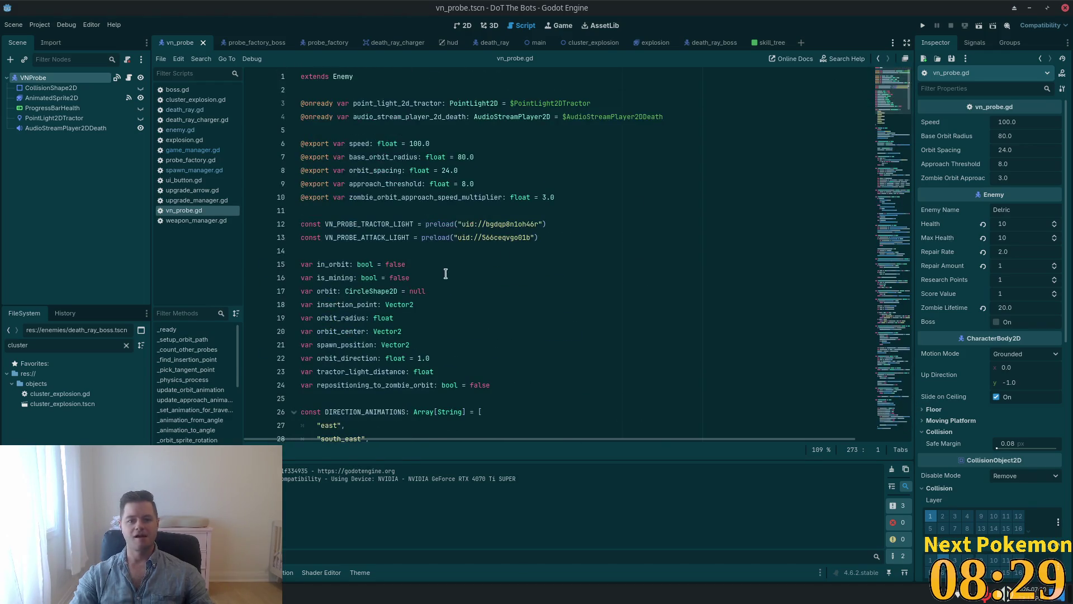
Step: Add a CLUSTER_EXPLOSION constant preloading cluster_explosion.tscn on line 14 and save
click(561, 237)
key(Return)
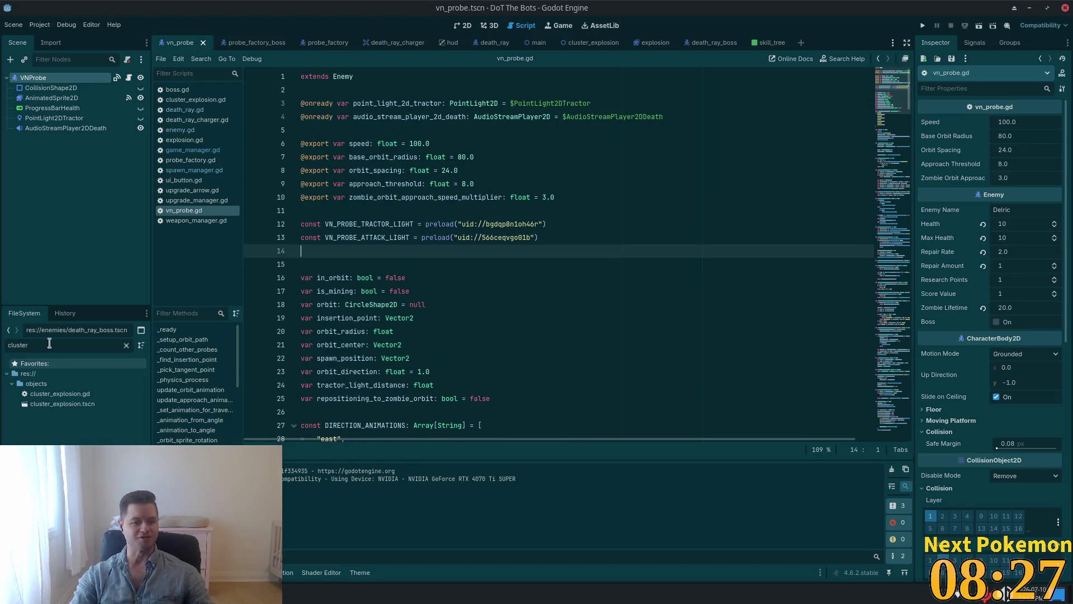
mouse_move(46, 404)
ctrl+mouse_down()
mouse_move(391, 285)
mouse_move(395, 252)
ctrl+mouse_up()
click(607, 221)
key(ctrl+s)
double_click(360, 250)
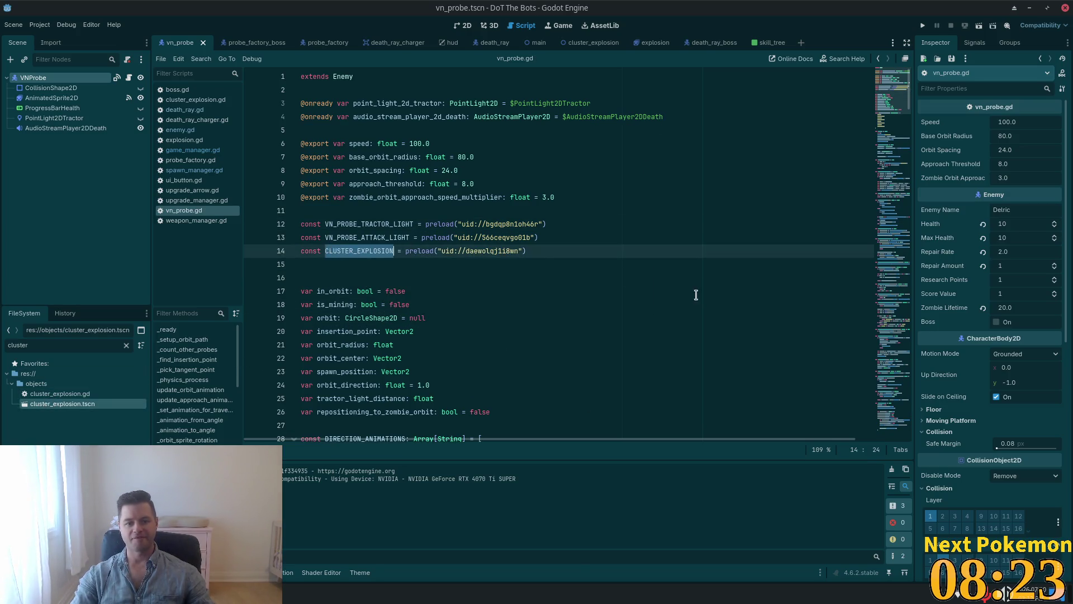
click(423, 207)
key(alt+Tab)
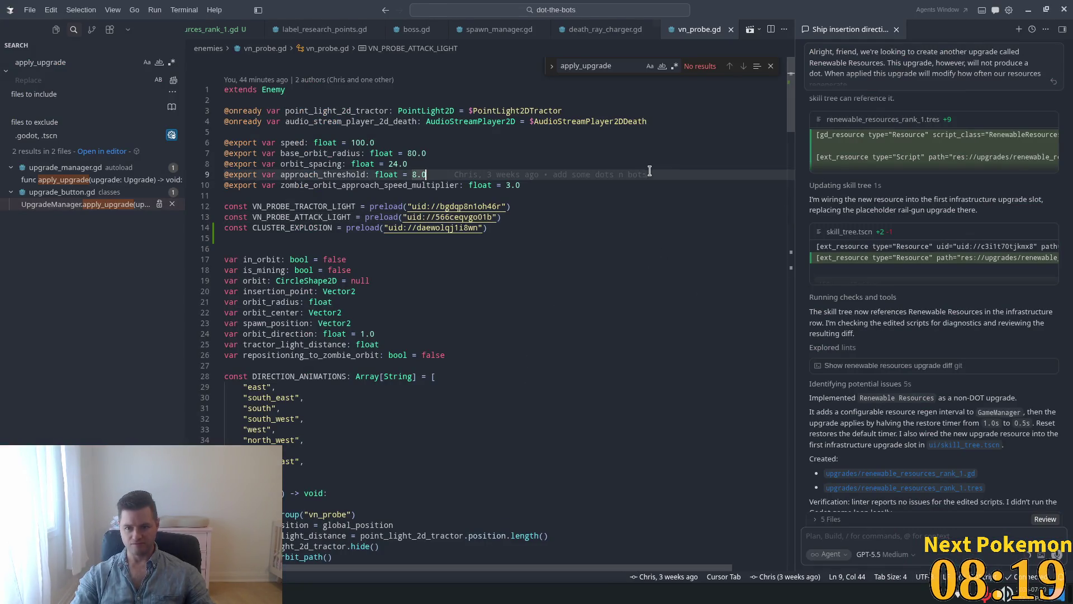
Step: Insert the suggested cluster explosion spawn code into _die, dropping the get_tree().current_scene prefix from add_child
scroll(699, 391, down, 20)
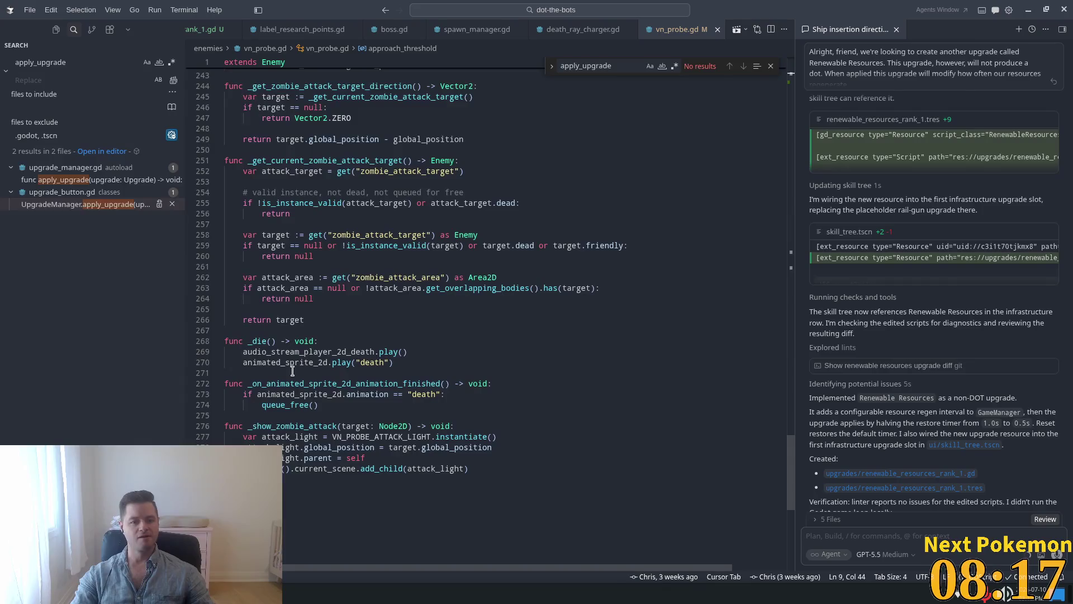
scroll(399, 338, down, 2)
click(399, 338)
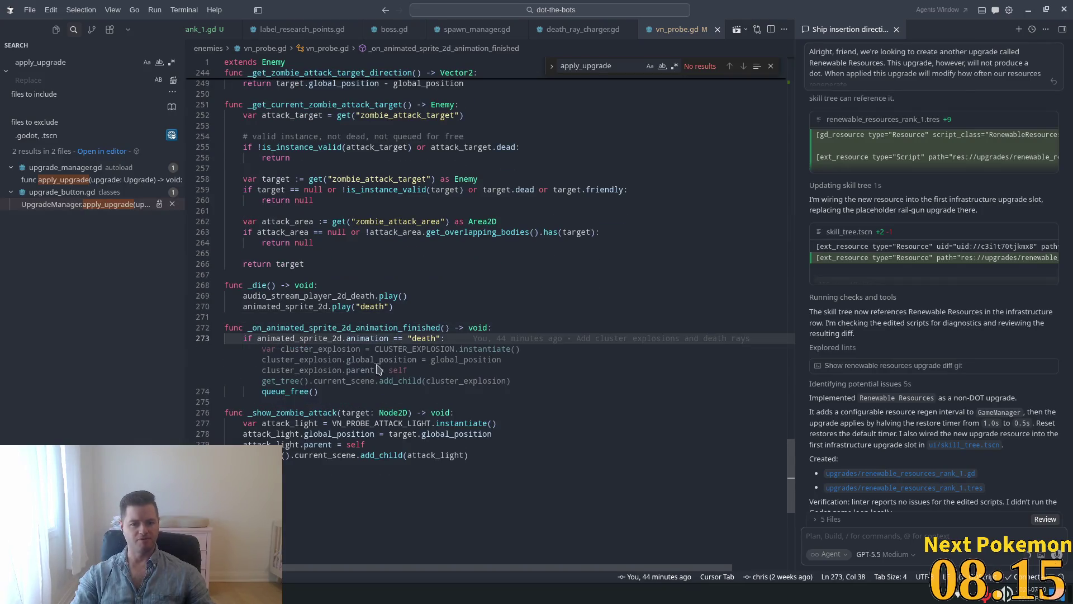
key(Up)
key(Up)
key(Up)
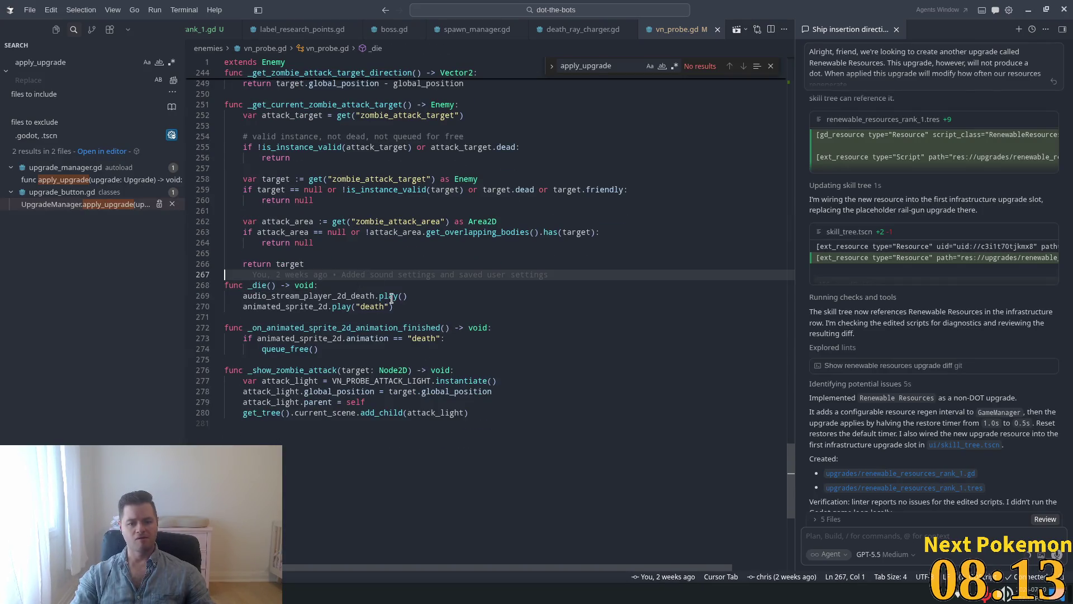
key(Tab)
key(Tab)
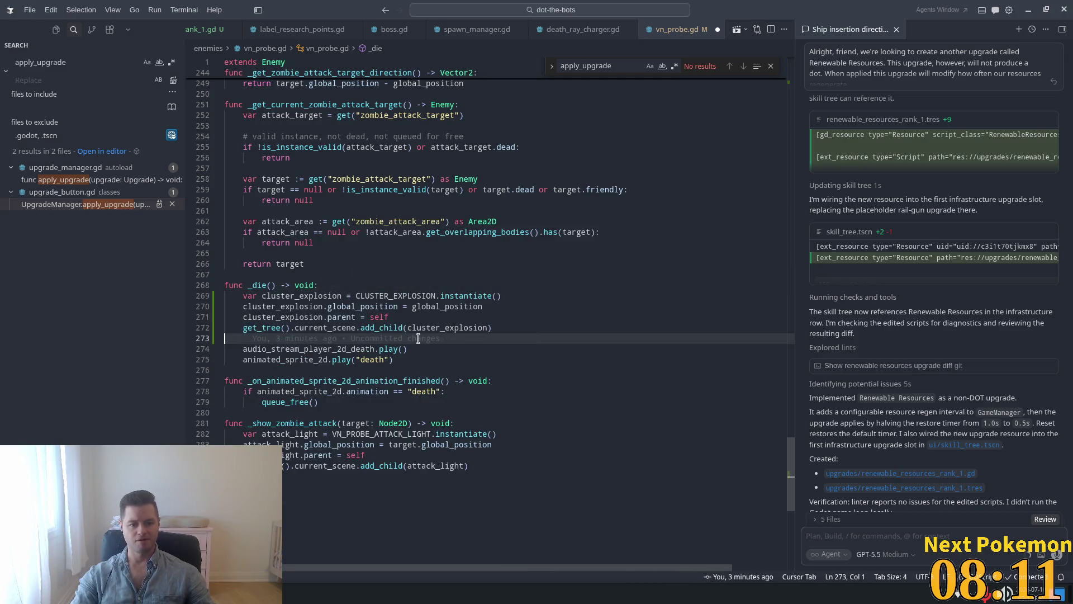
click(479, 313)
click(371, 328)
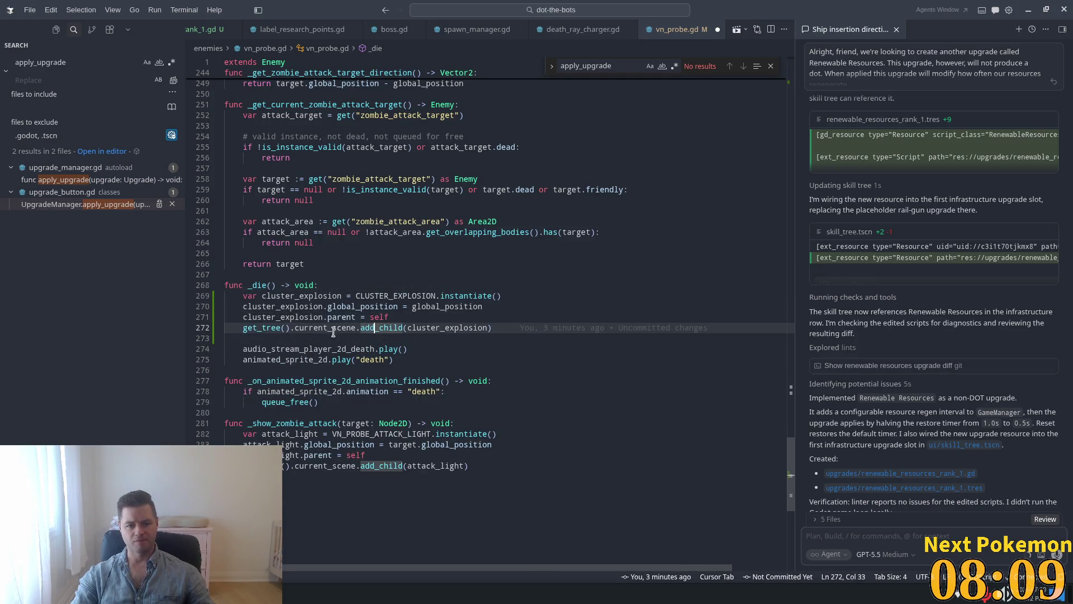
click(355, 328)
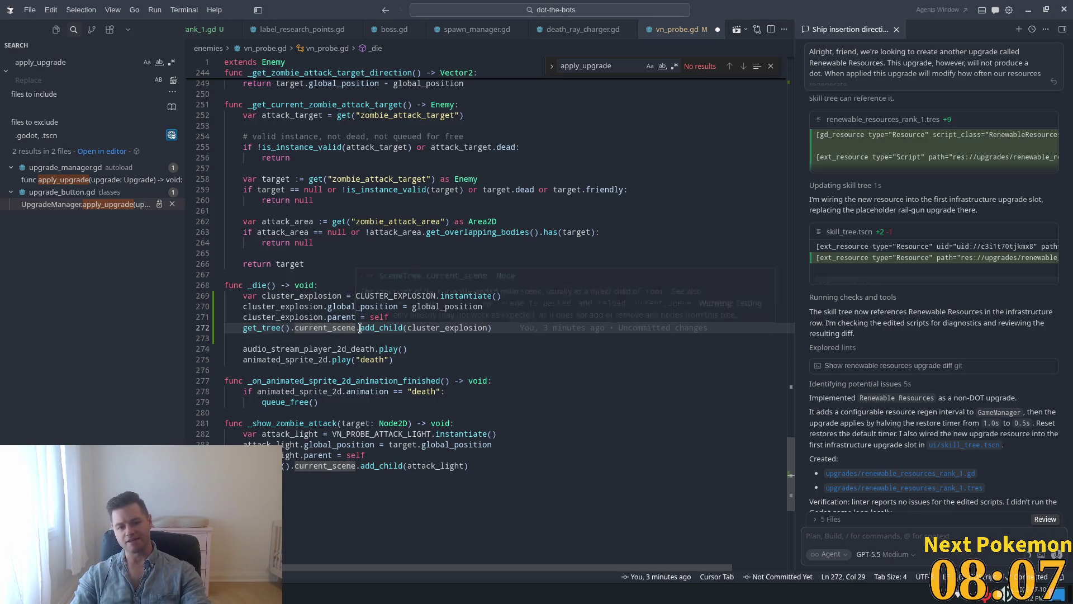
drag(360, 328, 272, 328)
key(Delete)
Step: Set the cluster explosion's explosion_count to 3 and explosion_radius to 25.0, then save
click(493, 242)
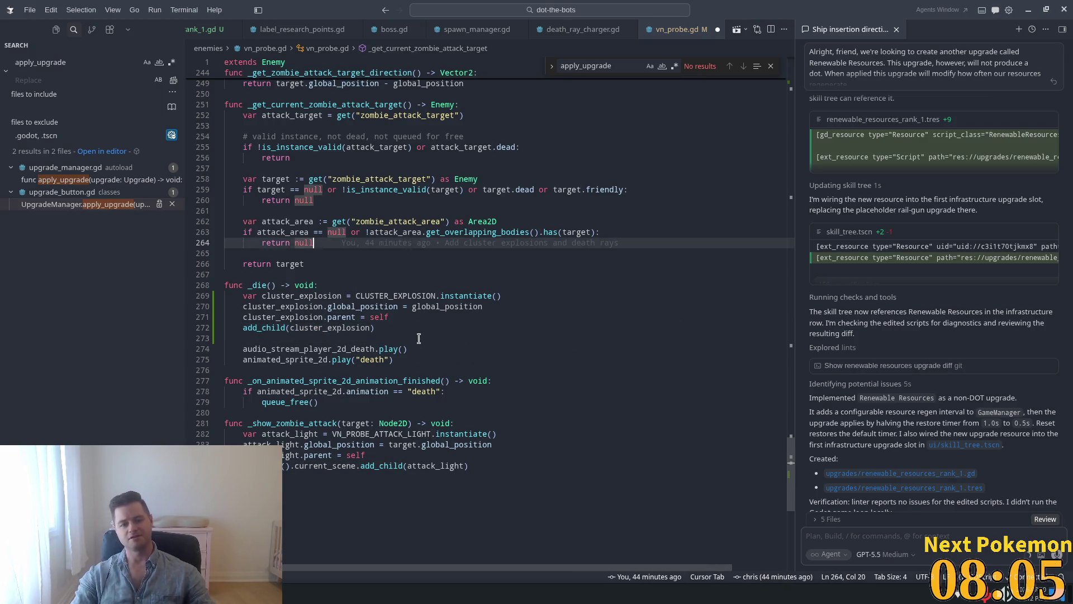
click(383, 267)
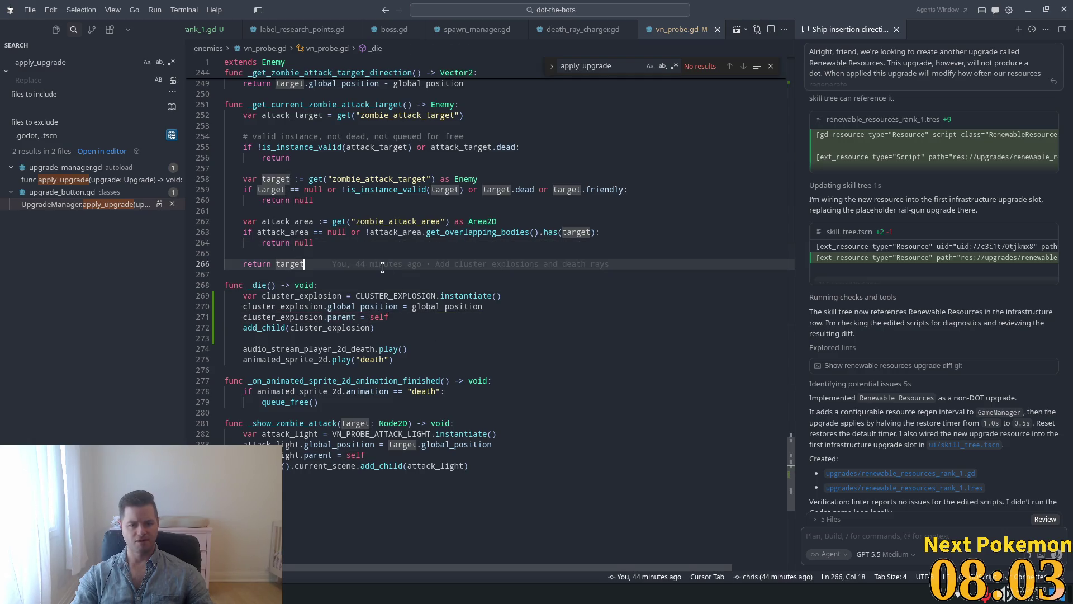
click(362, 299)
key(Down)
key(Down)
key(End)
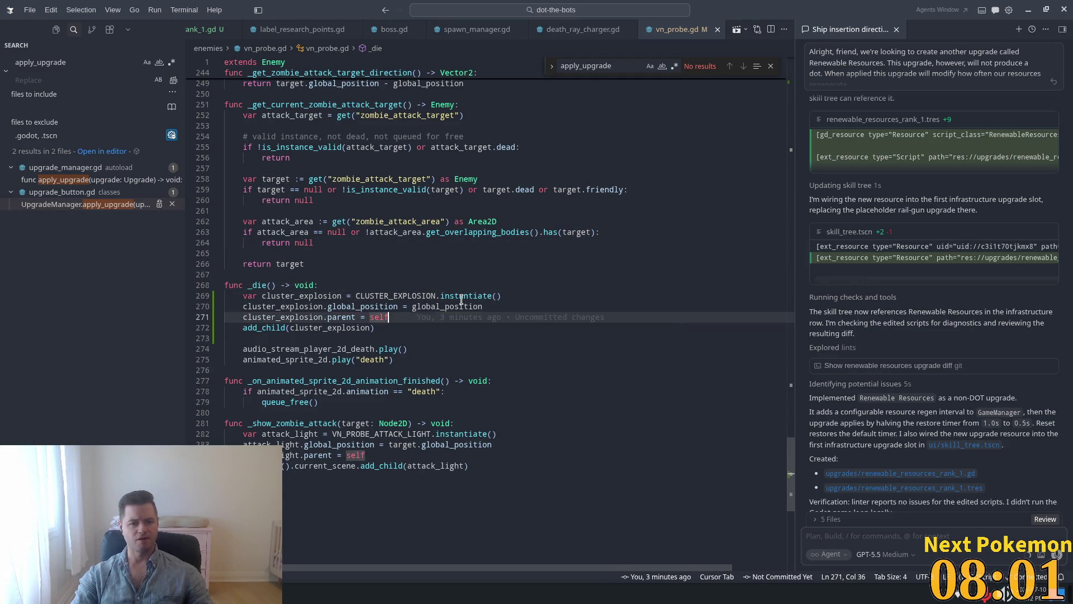
key(Return)
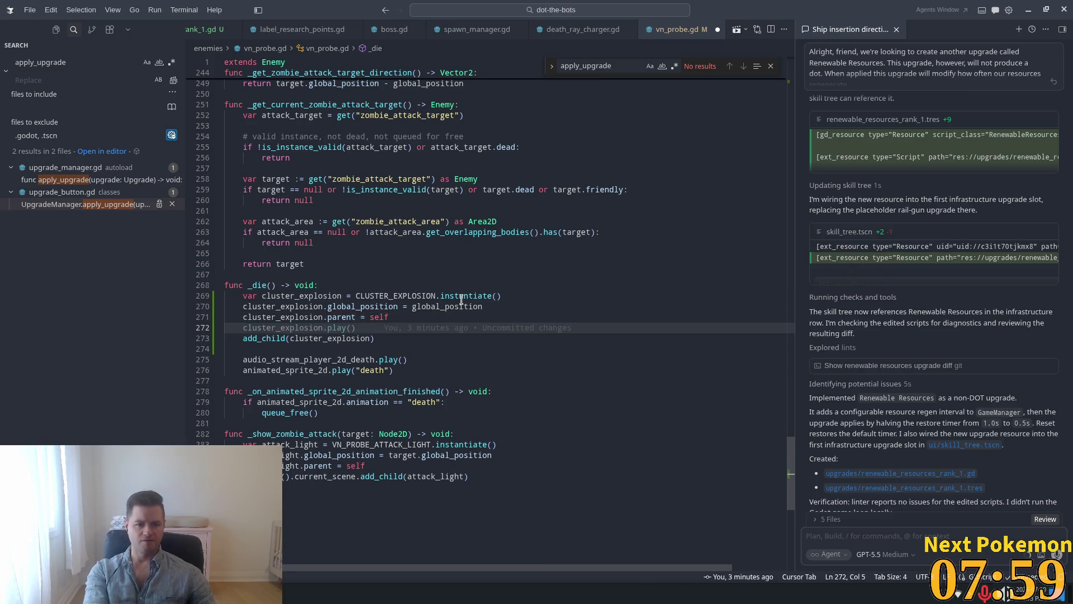
text(cl)
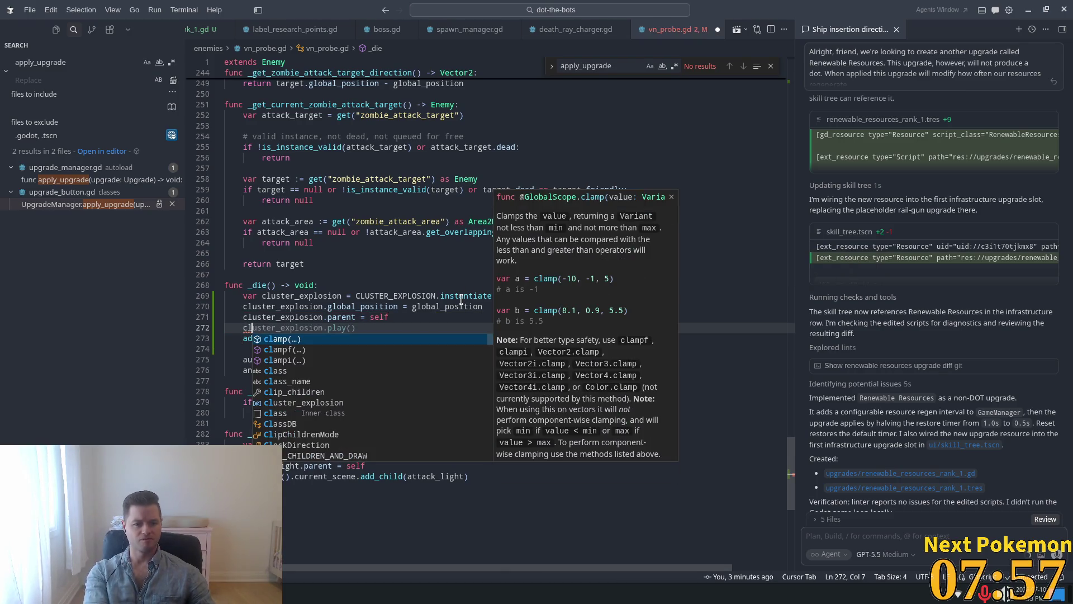
text(uster_)
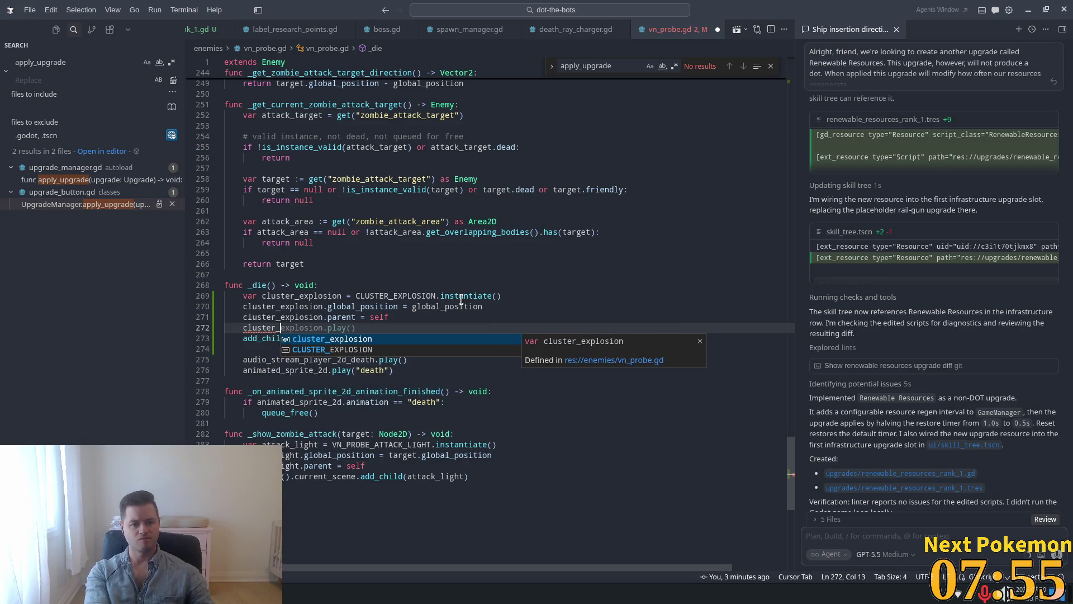
text(expp)
key(Escape)
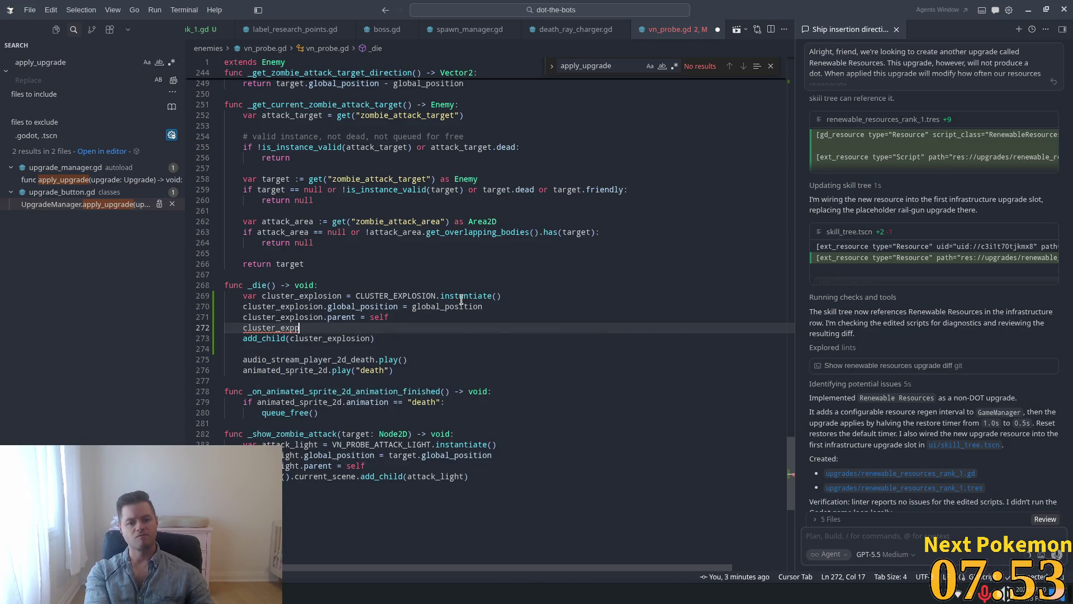
text(o)
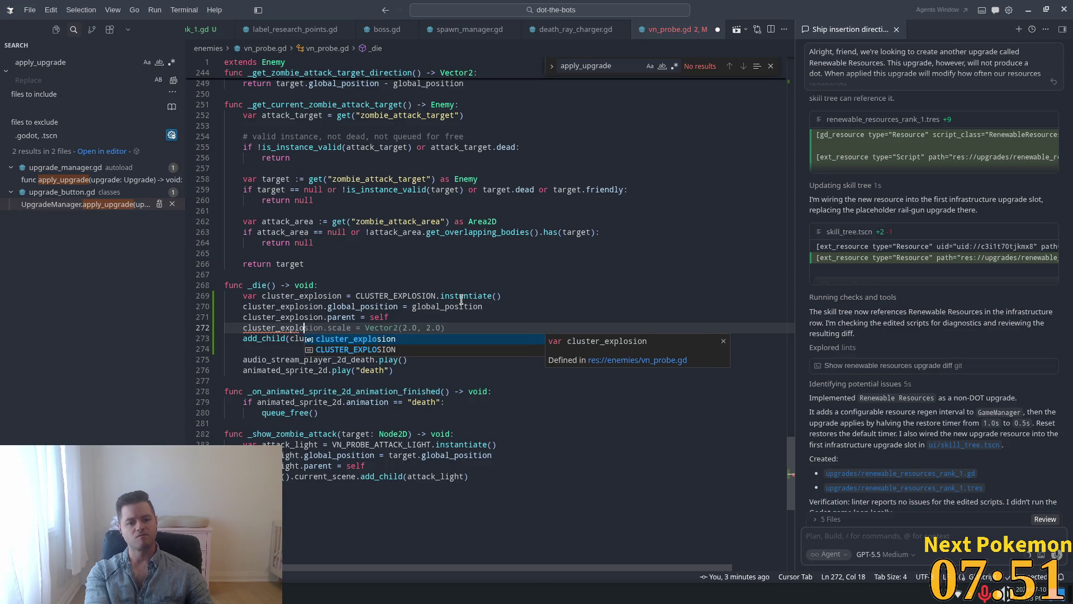
text(sion.explosion_cou)
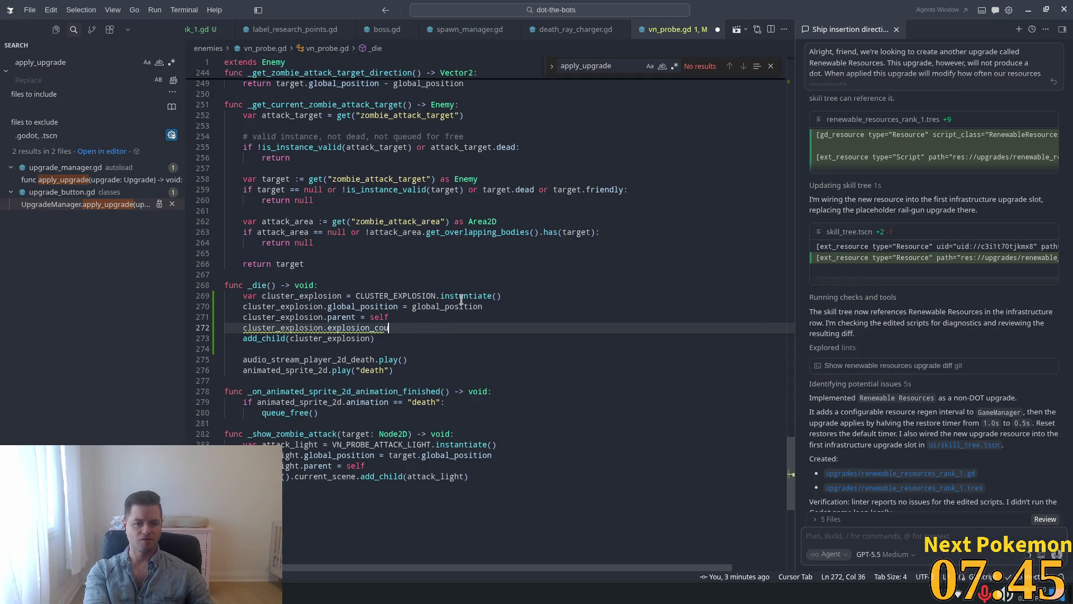
text(nt = 1)
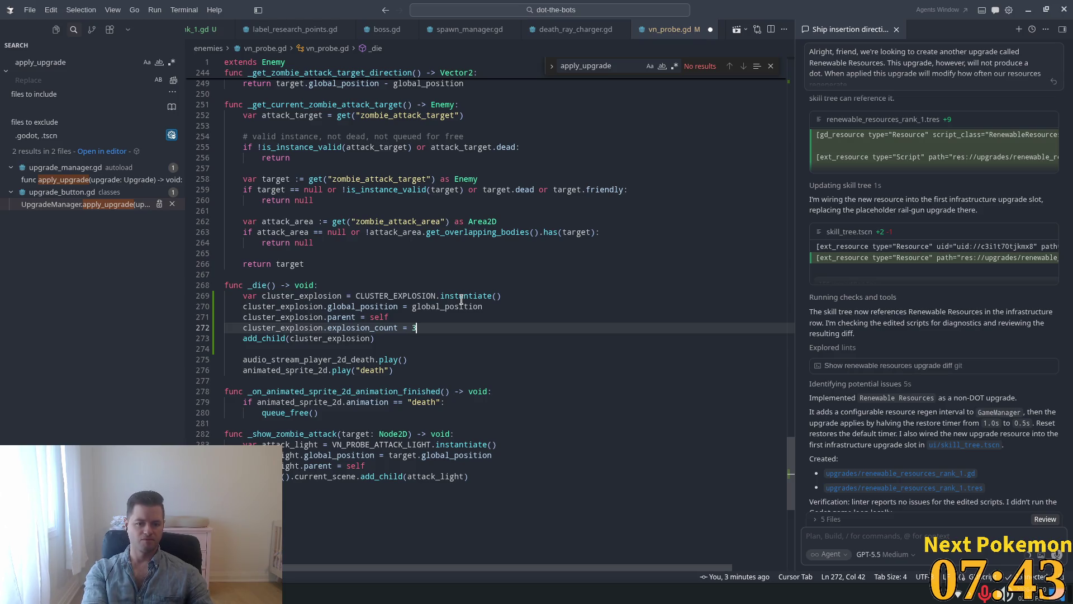
key(Return)
key(Tab)
key(BackSpace)
key(BackSpace)
key(BackSpace)
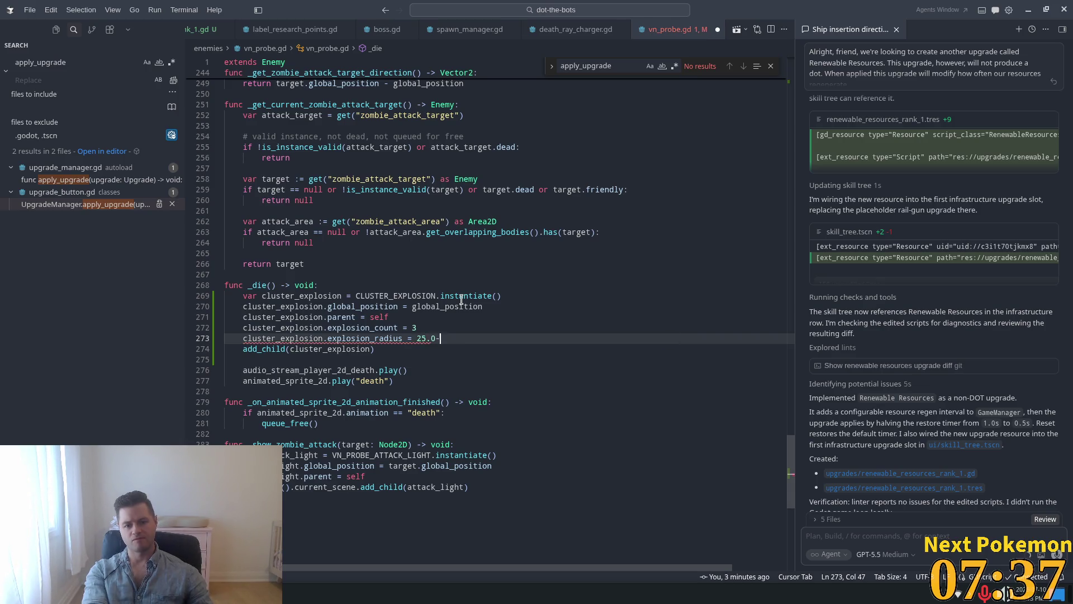
key(ctrl+s)
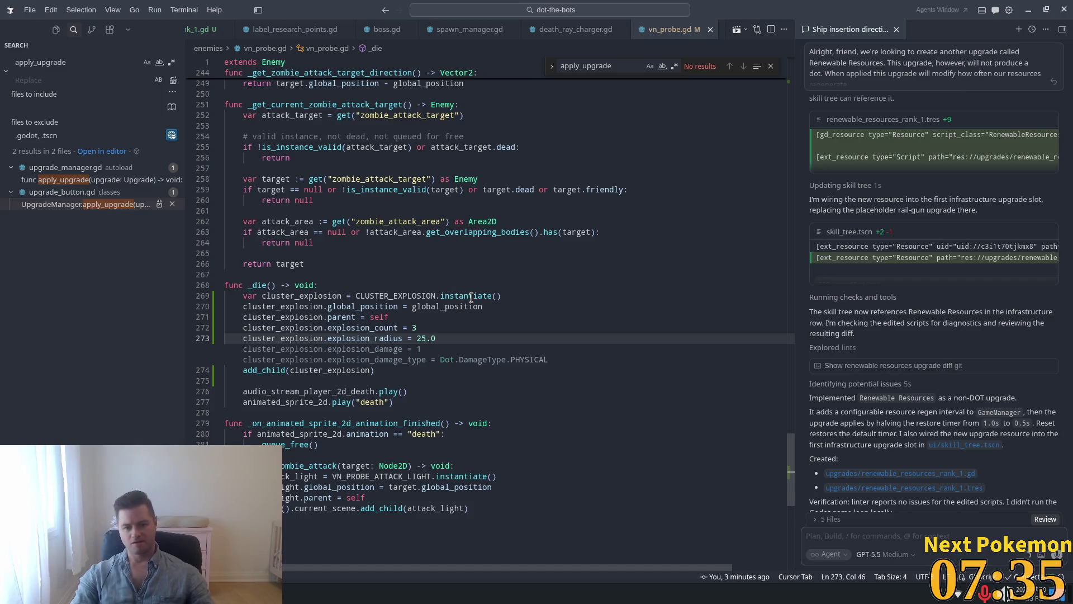
click(474, 295)
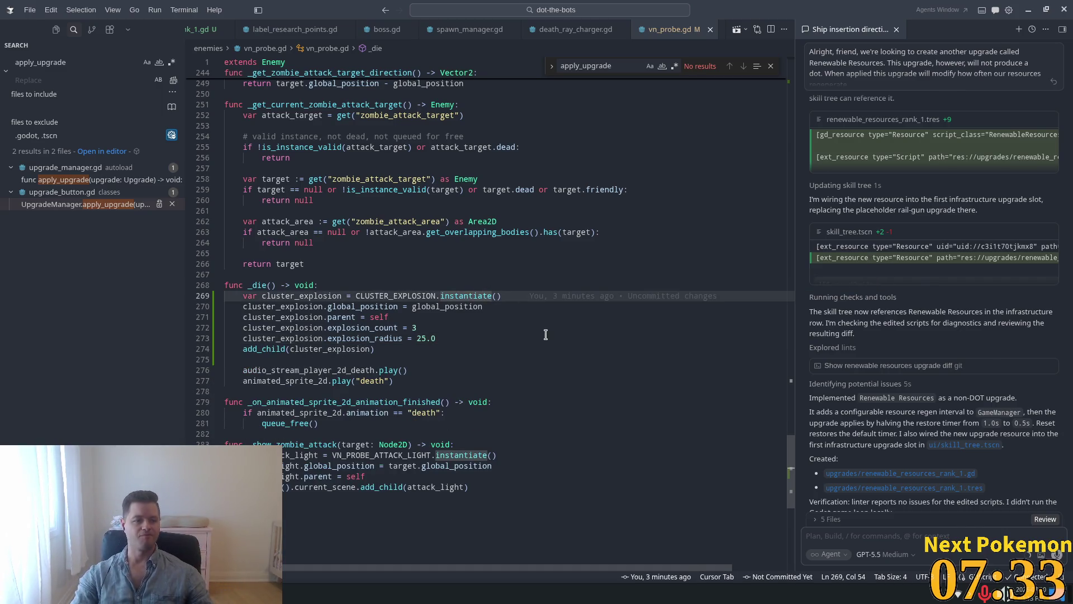
key(alt+Tab)
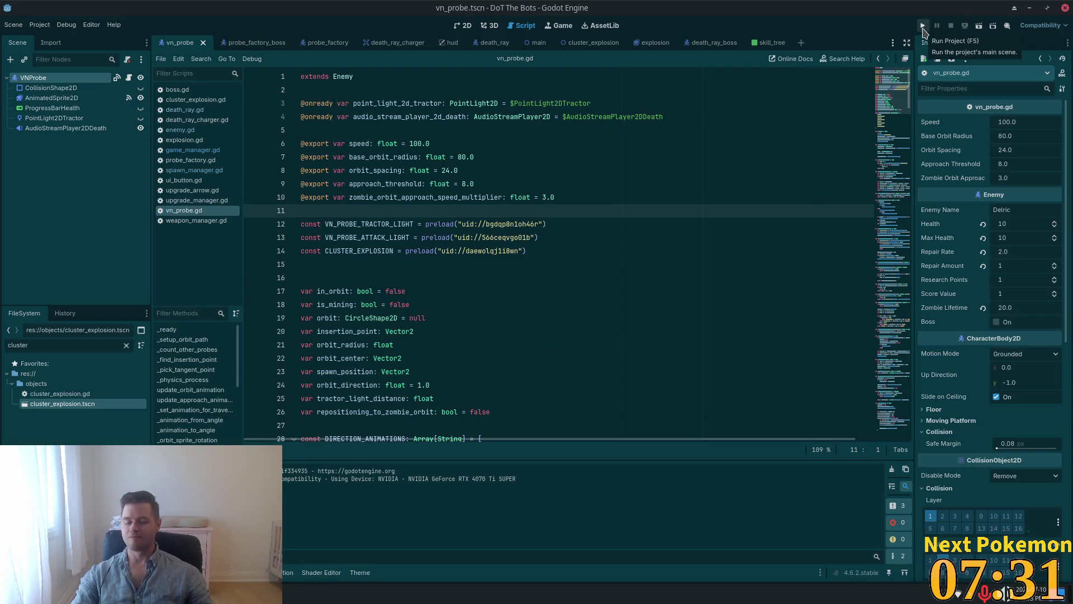
Step: Playtest the probes' death explosions, then delete the cluster_explosion.parent = self line
click(922, 27)
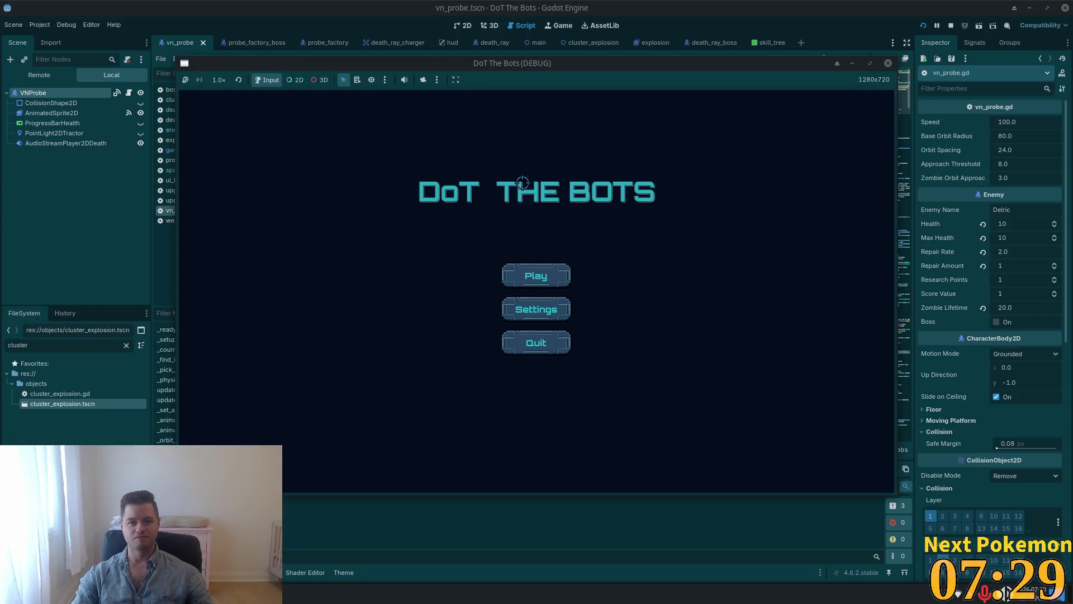
click(549, 279)
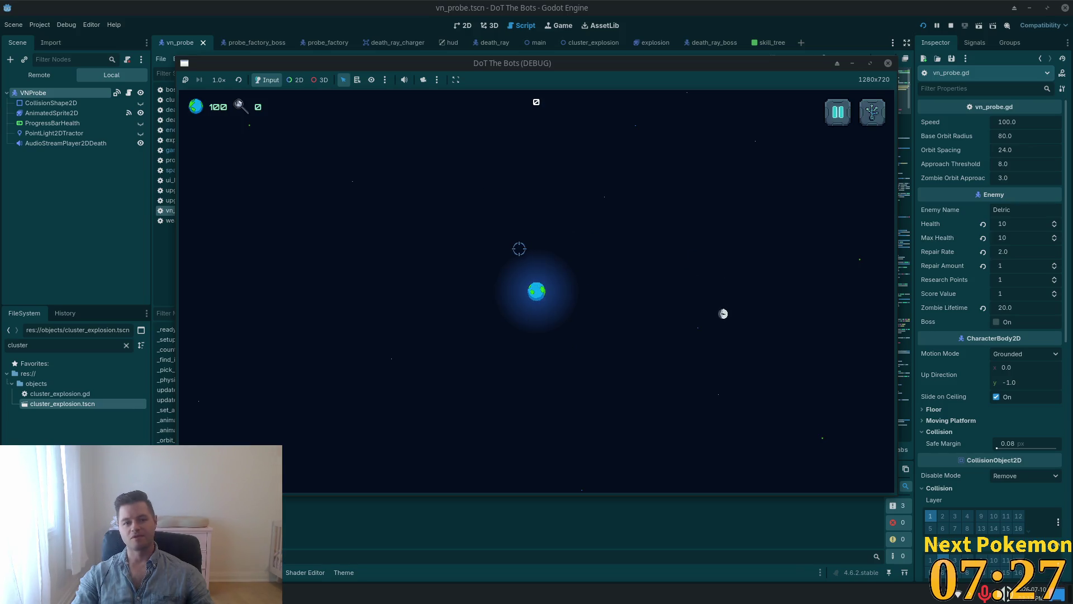
key(Tab)
key(Escape)
key(Escape)
key(Escape)
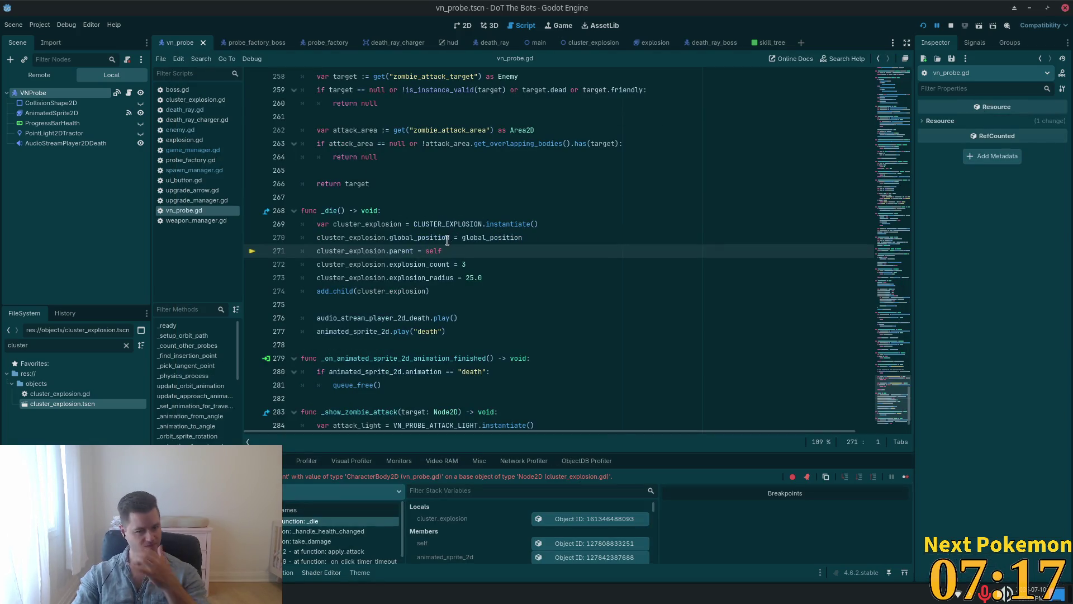
key(shift+Home)
key(BackSpace)
key(BackSpace)
key(BackSpace)
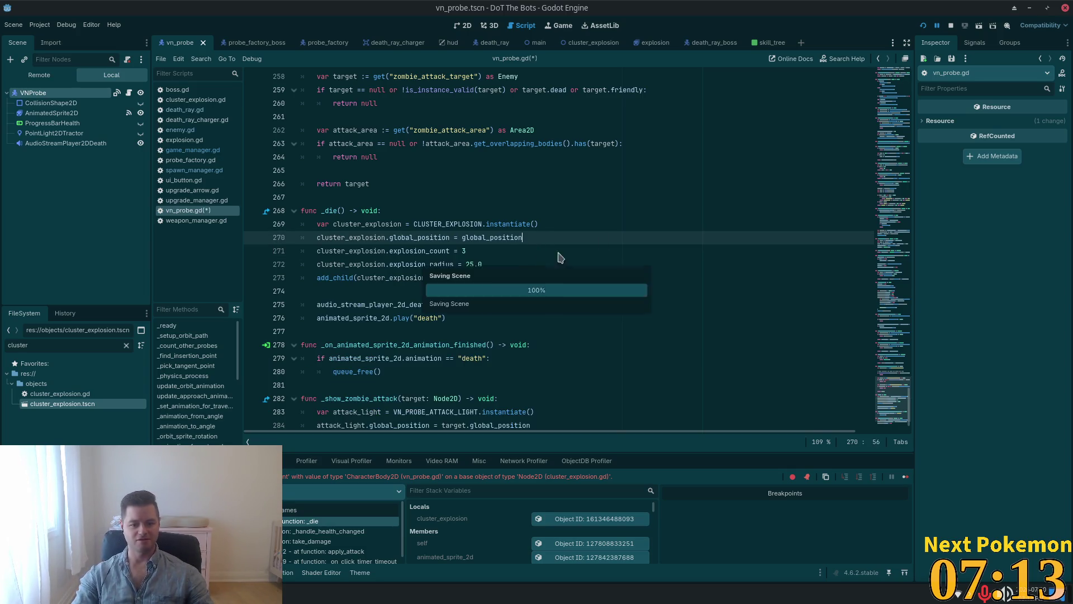
Step: Relaunch the game, start a new round, and stop it with F8
click(923, 26)
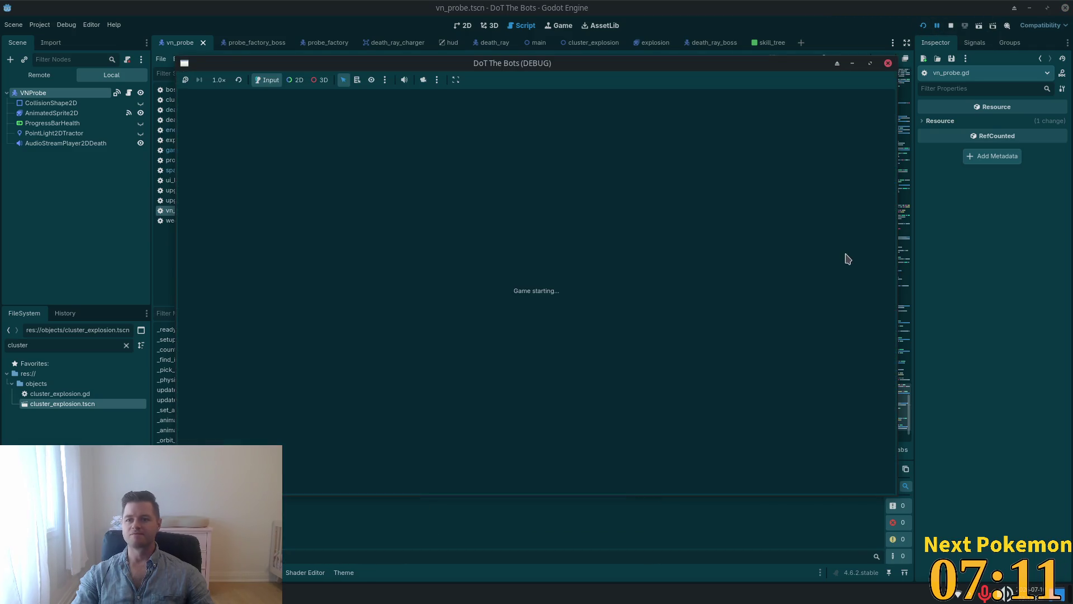
click(536, 275)
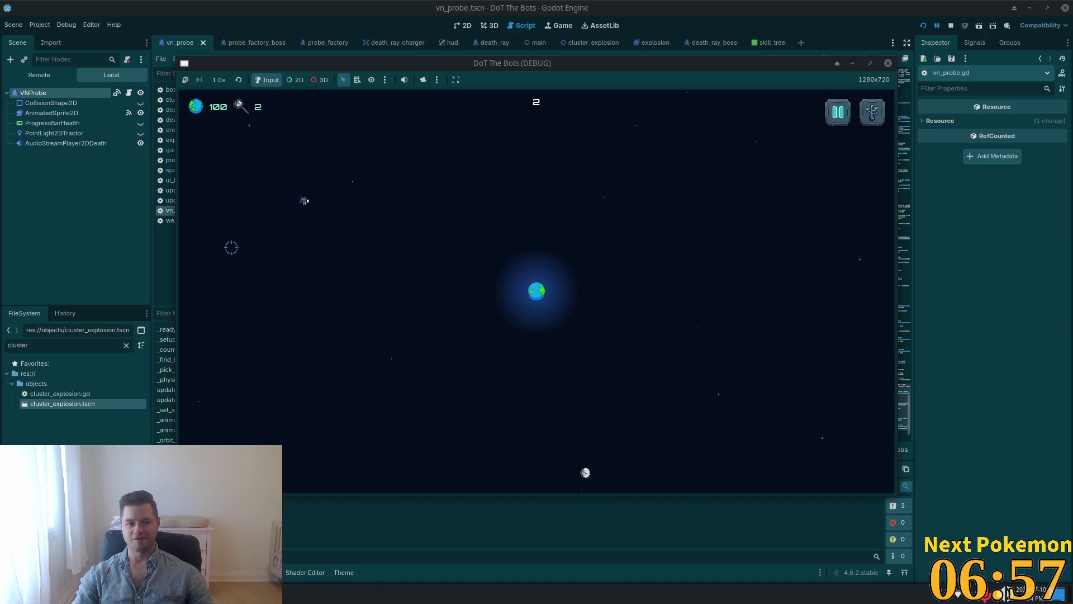
key(F8)
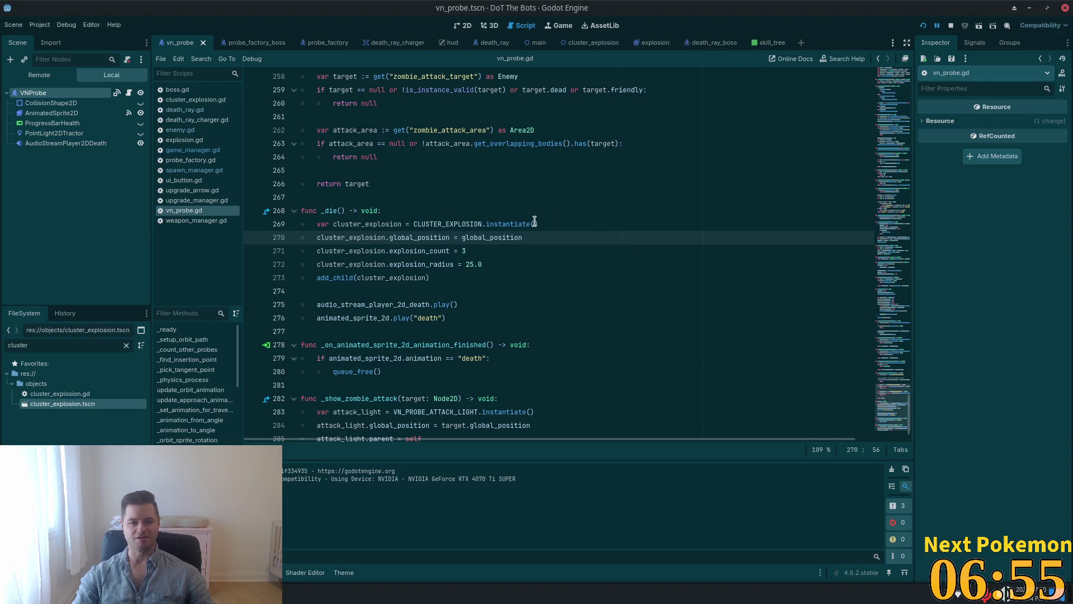
Step: Run another playtest, stop it with F8, and show the vn_probe scene in the 2D view
double_click(495, 237)
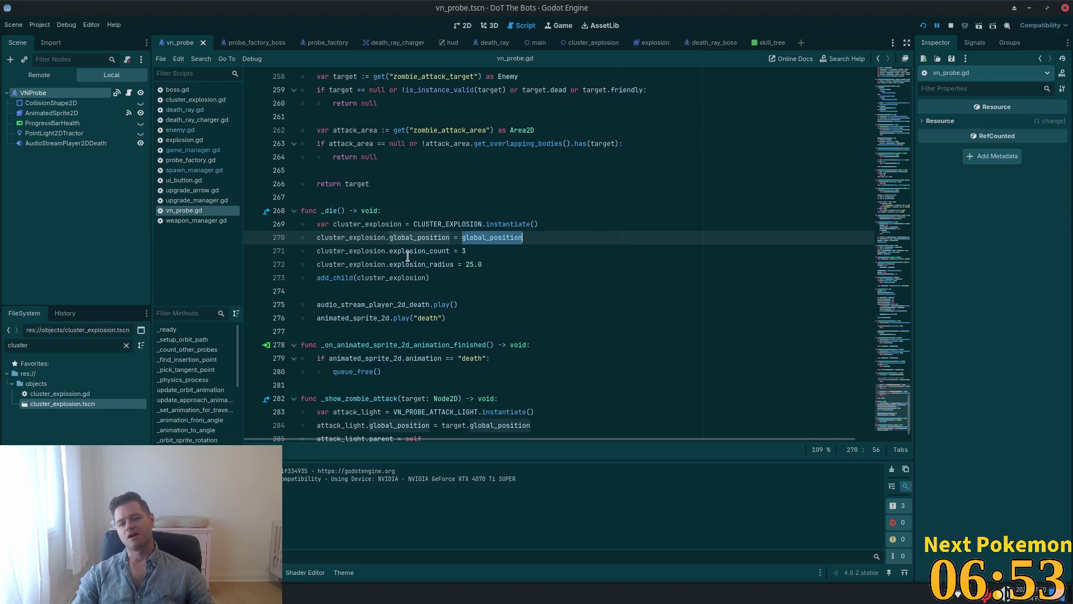
key(alt+Tab)
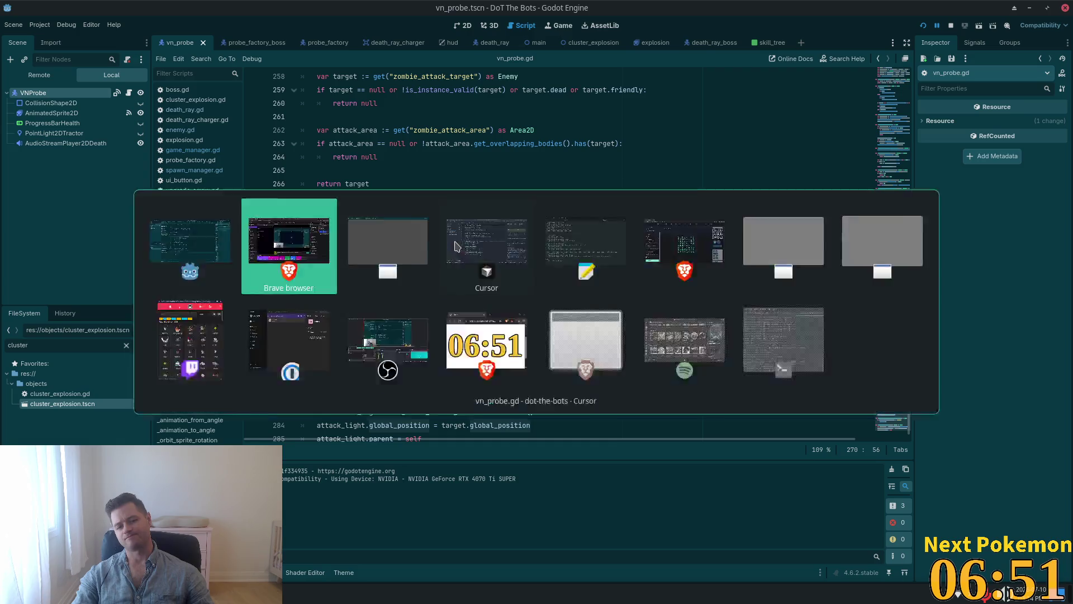
key(alt+Tab)
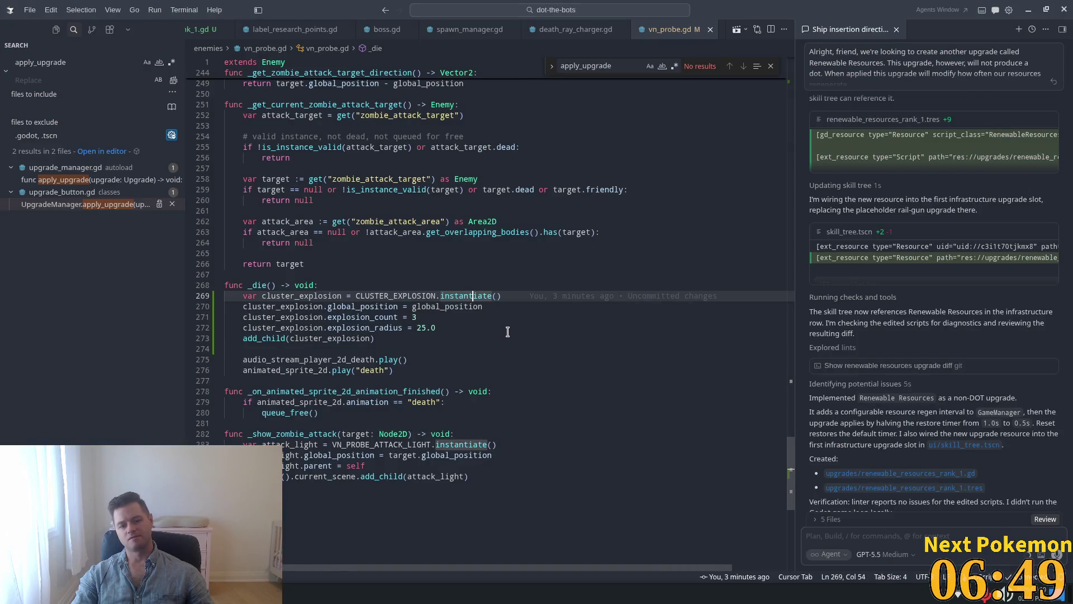
key(alt+Tab)
key(alt+Tab)
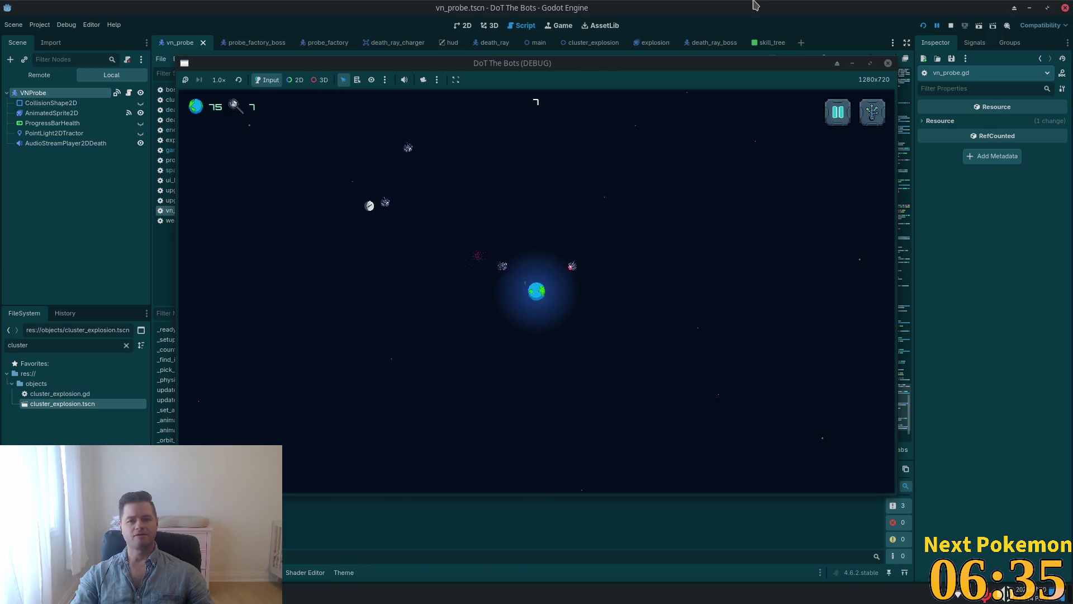
key(F8)
click(454, 27)
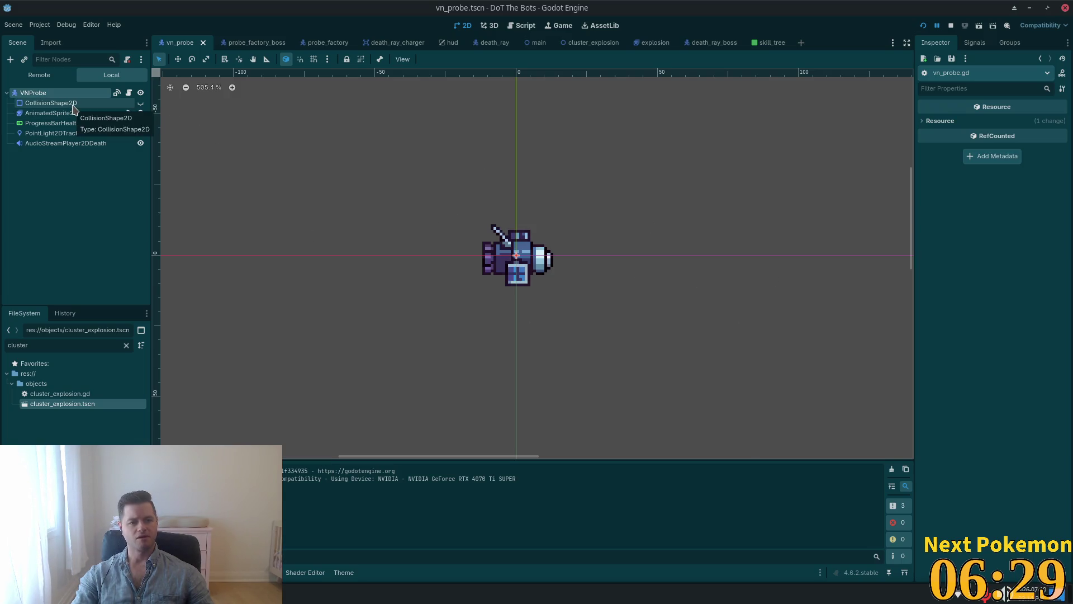
key(alt+Tab)
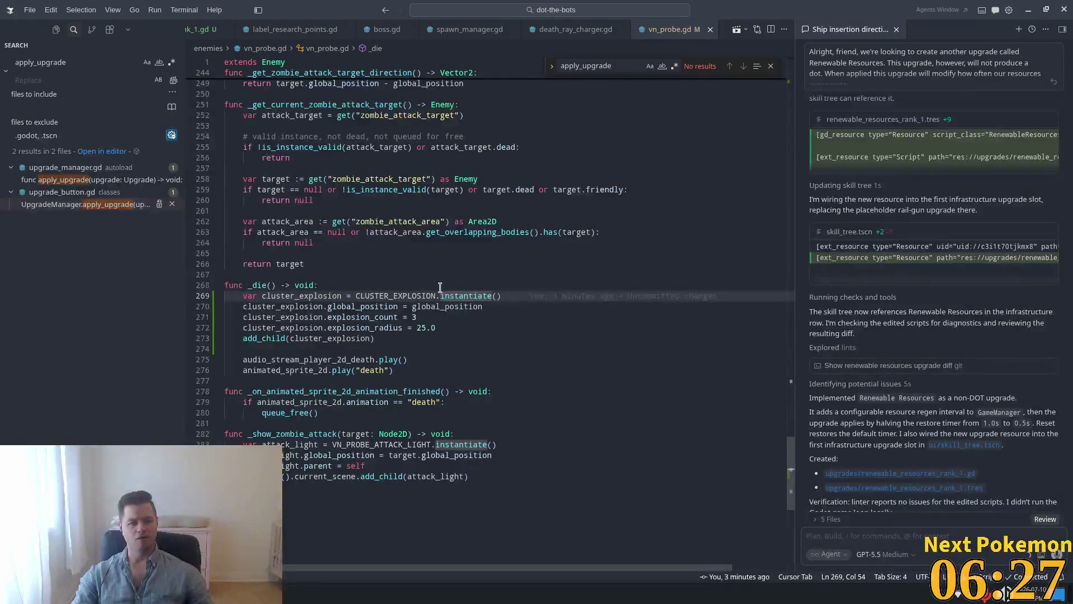
Step: Delete line 270, 'cluster_explosion.global_position = global_position', from the probe's _die function
click(523, 316)
drag(504, 304, 239, 308)
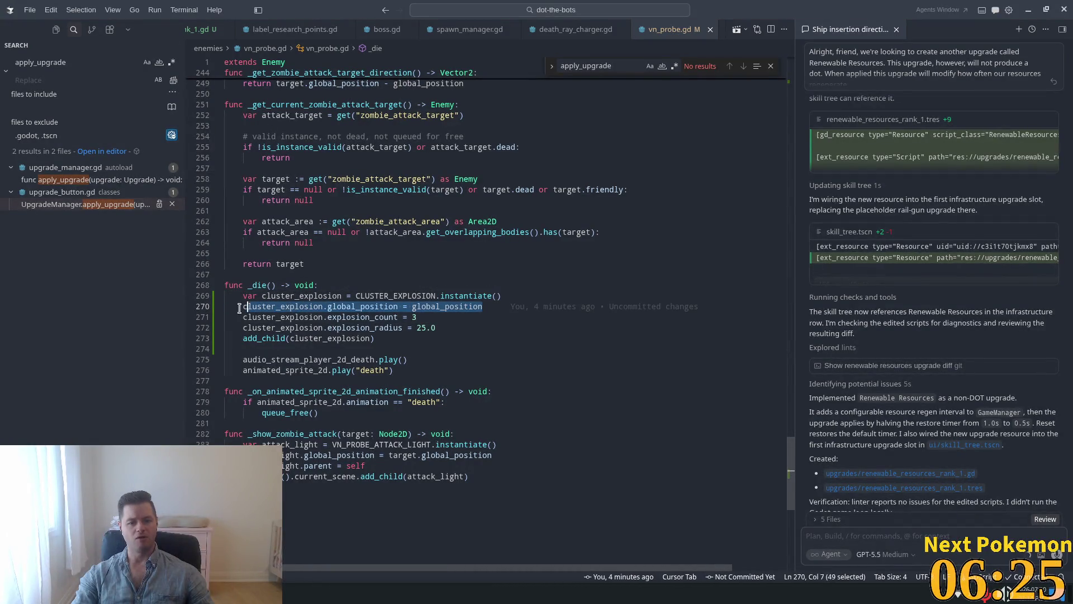
key(BackSpace)
key(BackSpace)
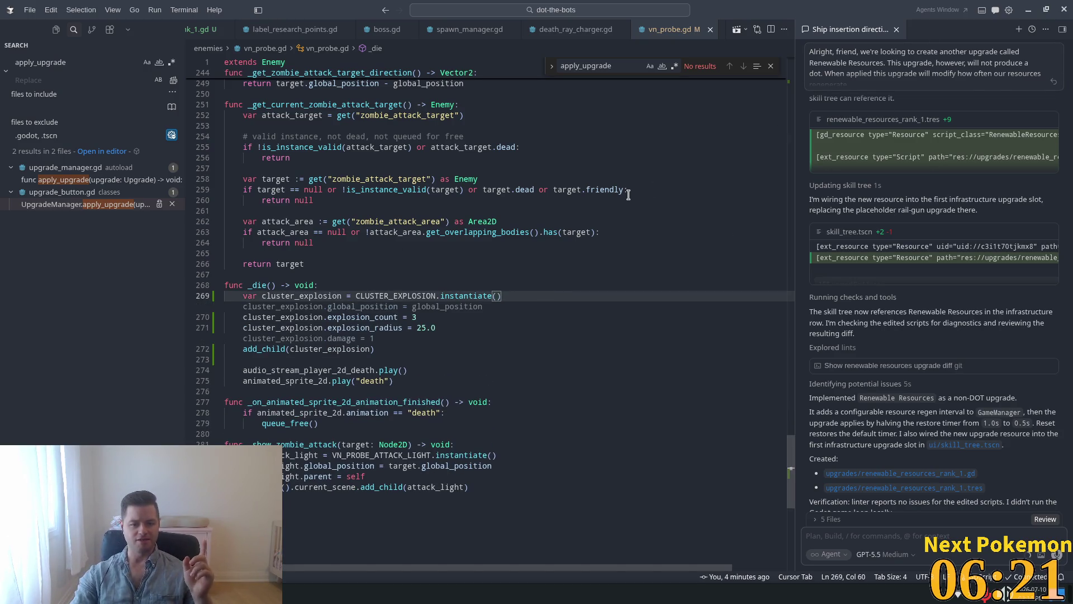
click(464, 232)
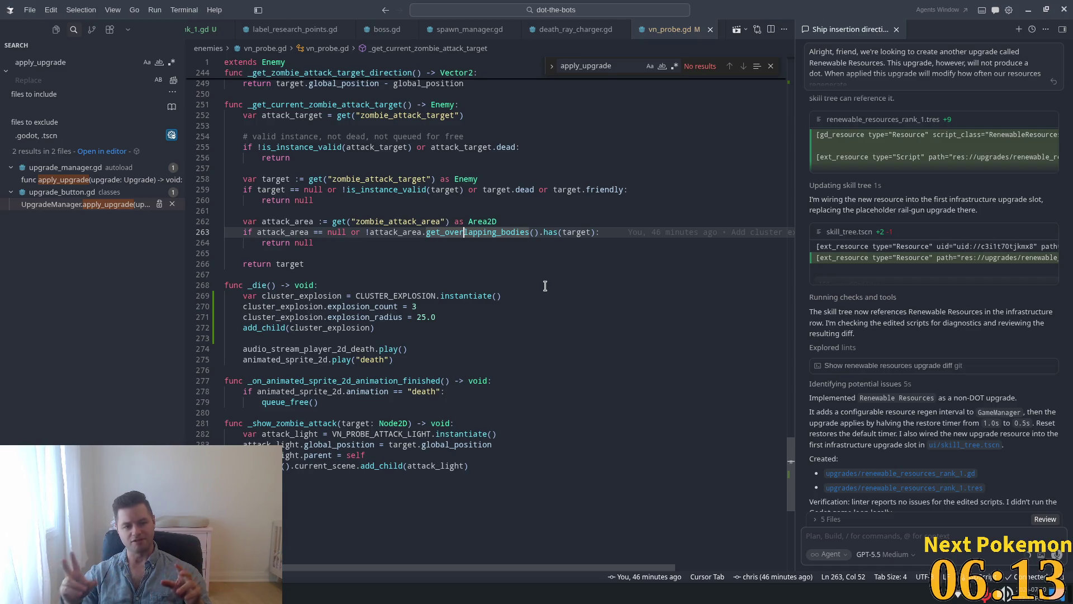
key(alt+Tab)
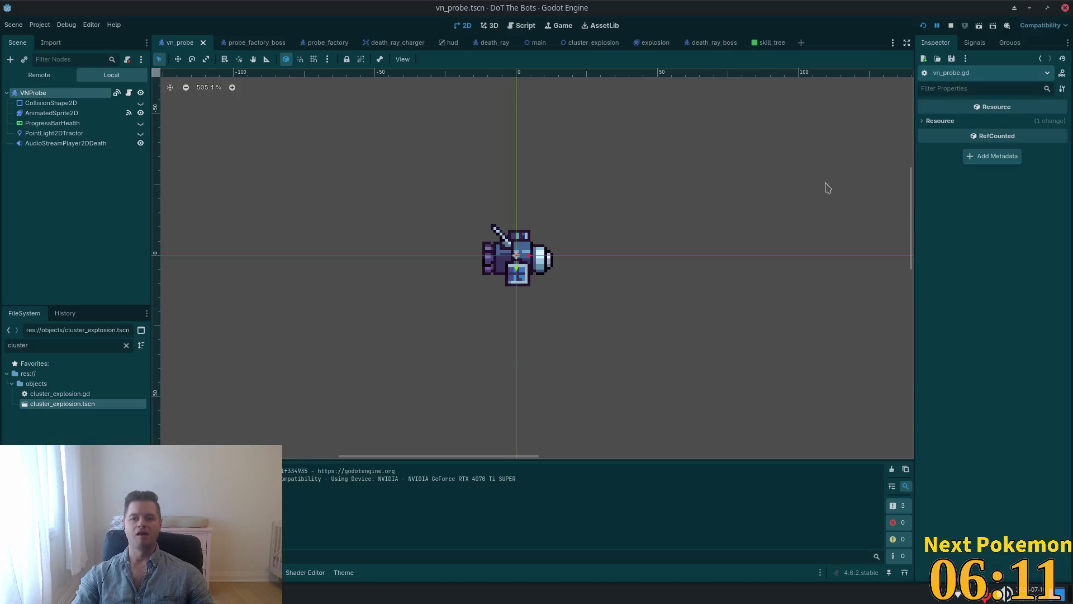
Step: Run the project, play until score 20, and open the skill tree with U
click(923, 25)
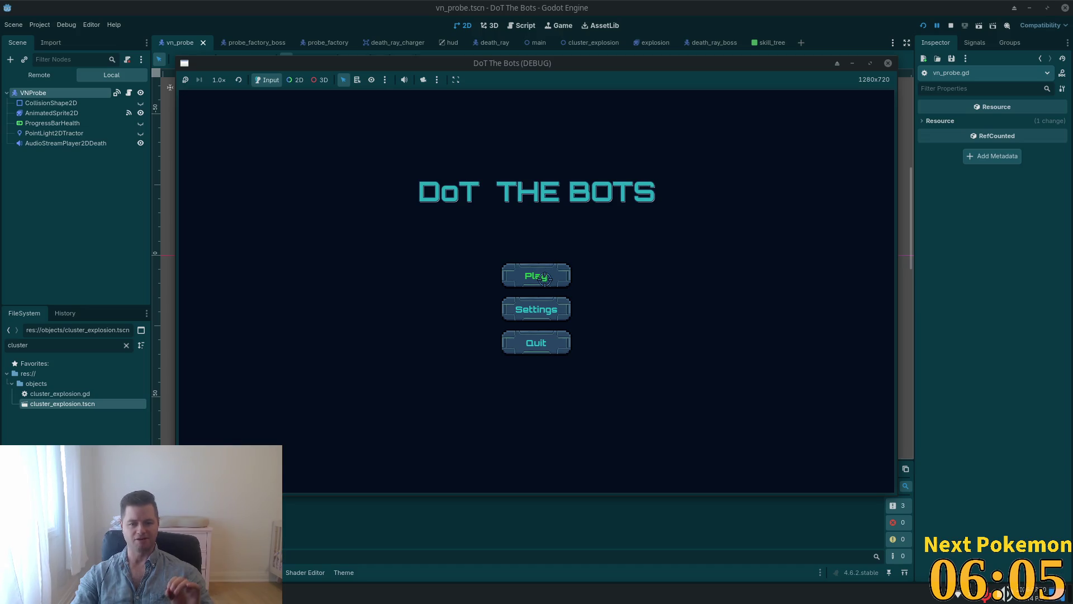
click(545, 278)
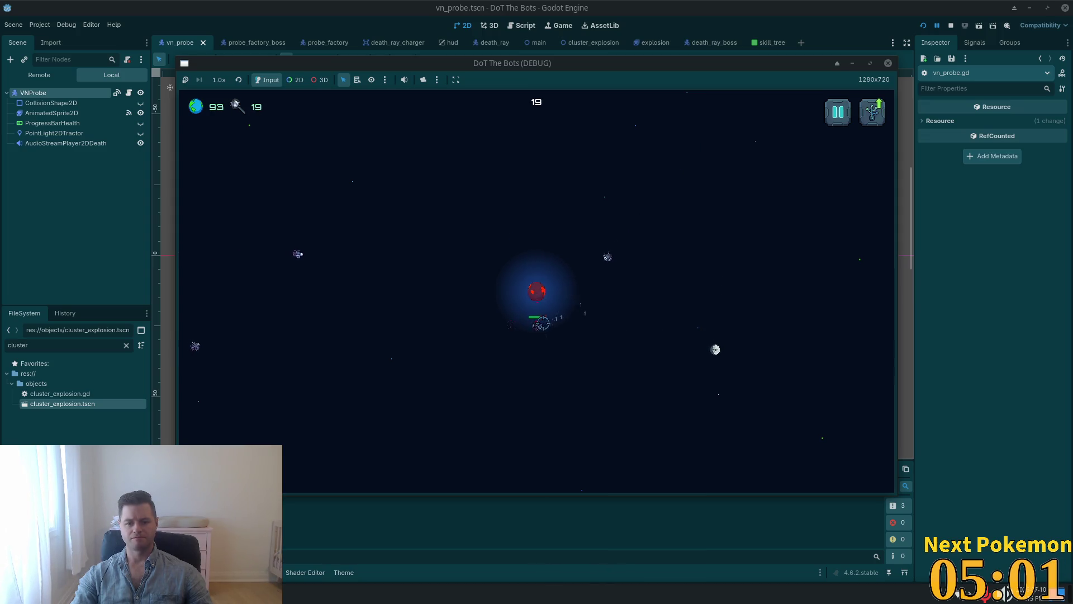
key(u)
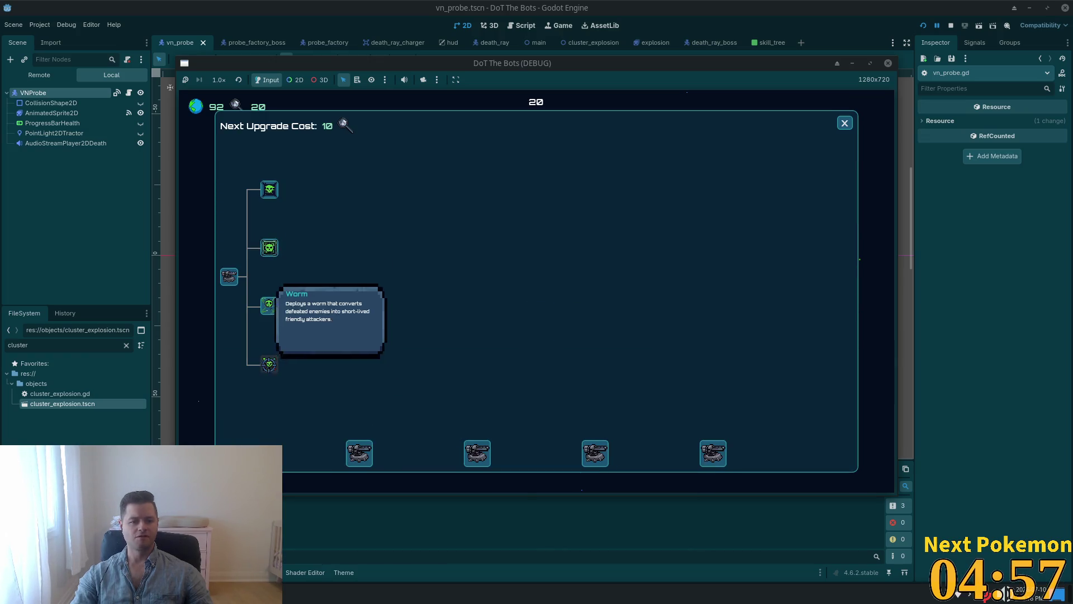
Step: Buy the second and third skill-tree upgrades, then reopen the tree showing next cost 40
mouse_move(273, 309)
click(269, 247)
click(844, 122)
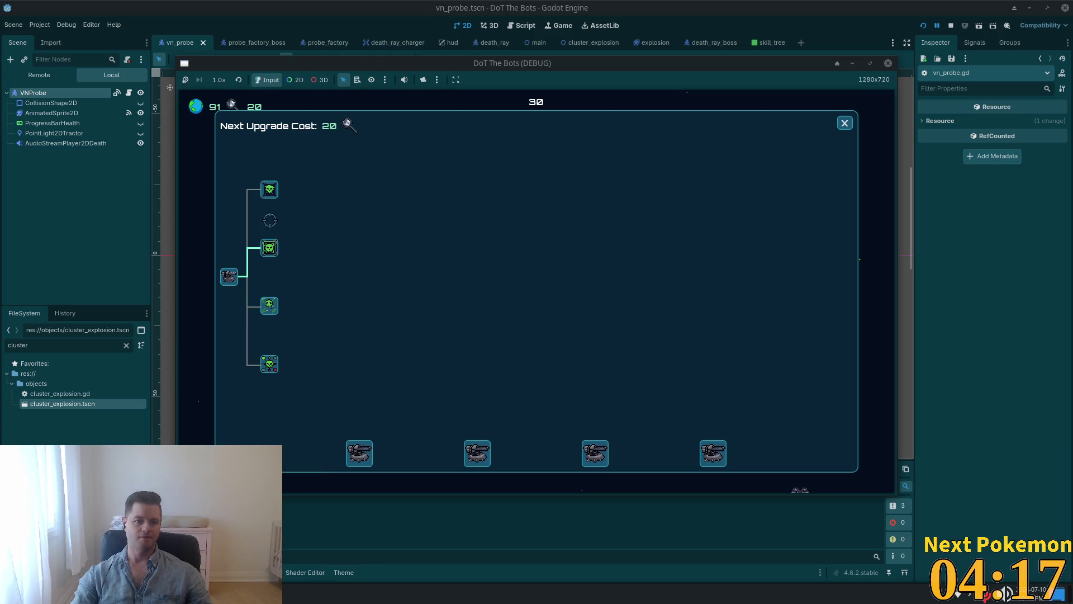
click(268, 306)
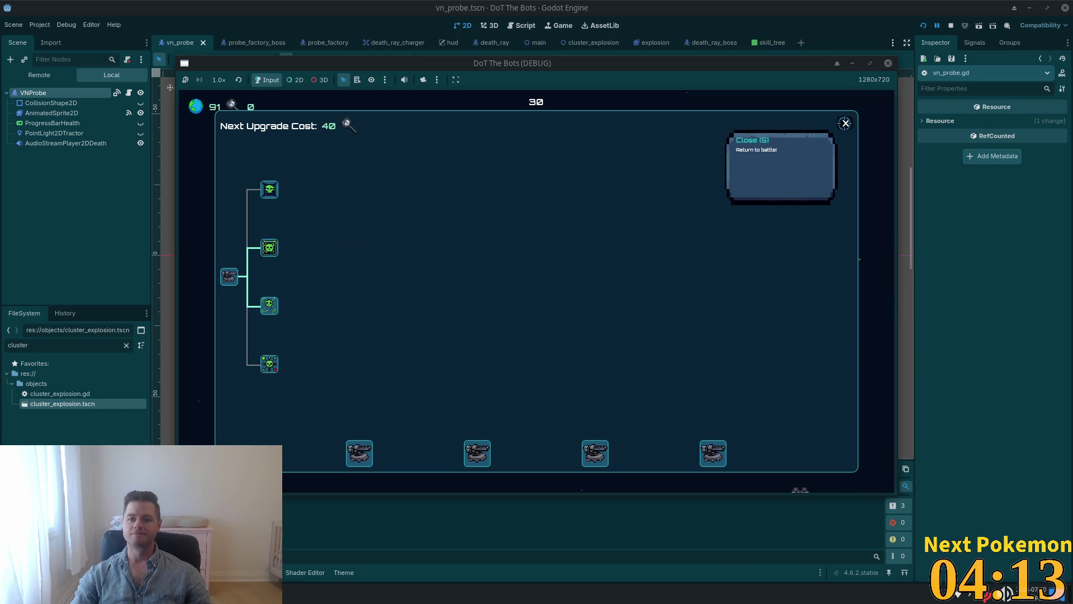
click(845, 123)
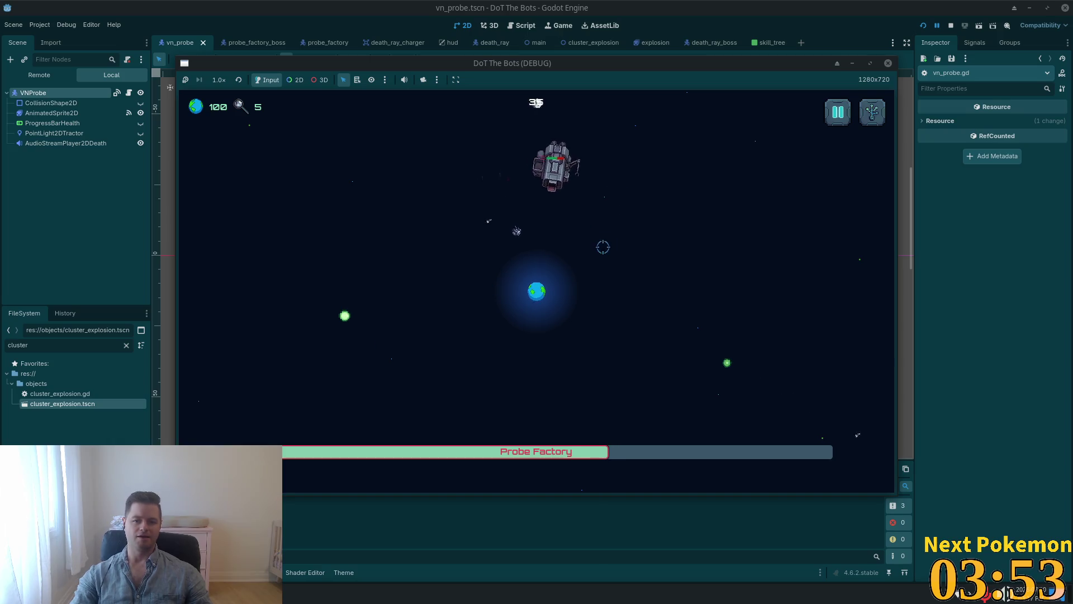
key(Tab)
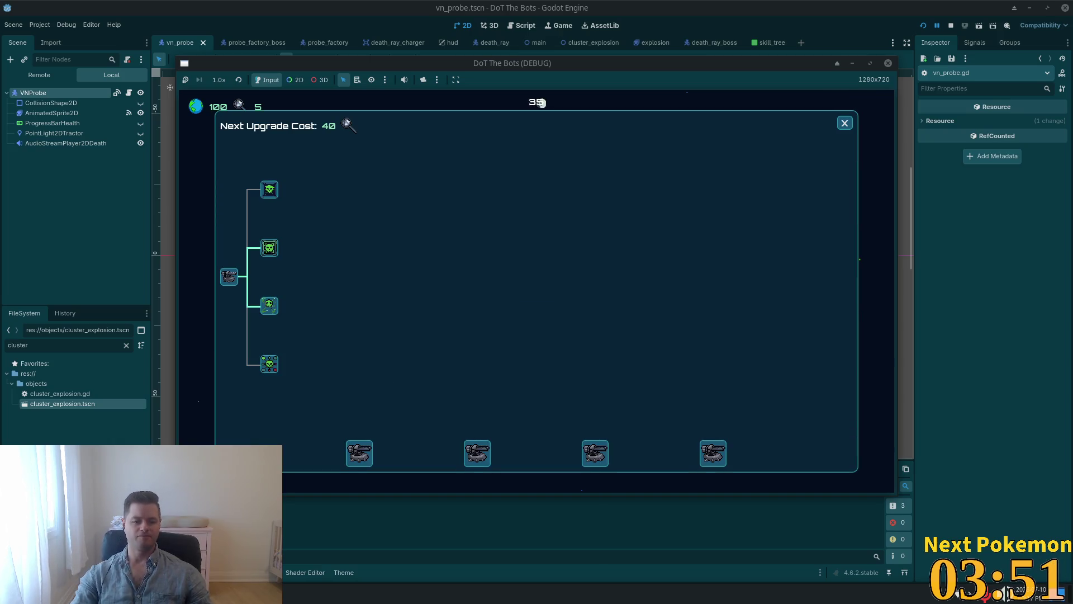
key(alt+Tab)
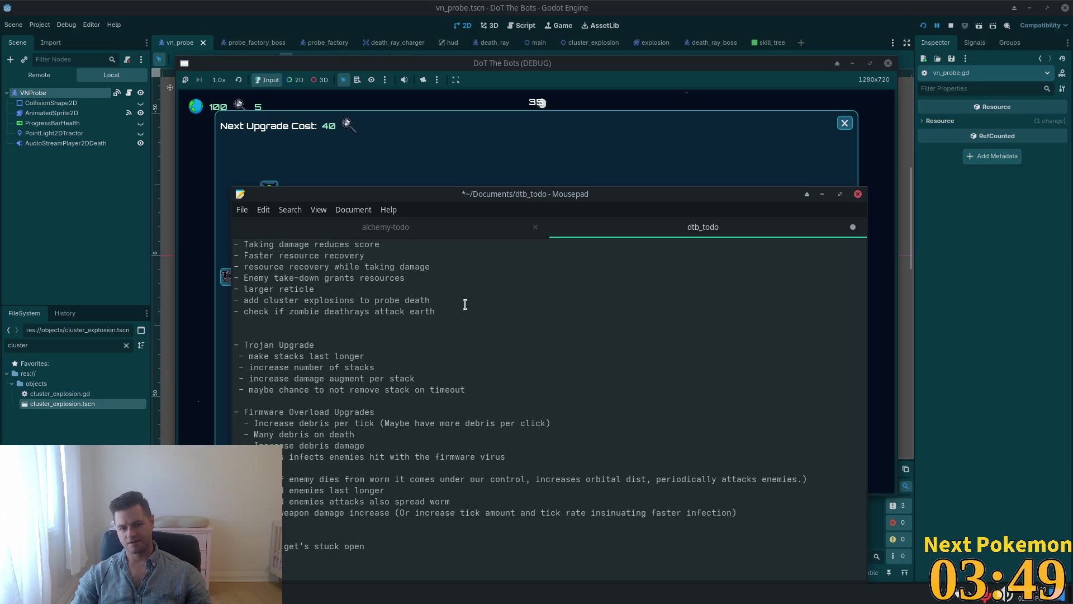
Step: Delete the finished cluster-explosions-on-probe-death task and start a new line below the list
drag(431, 301, 209, 304)
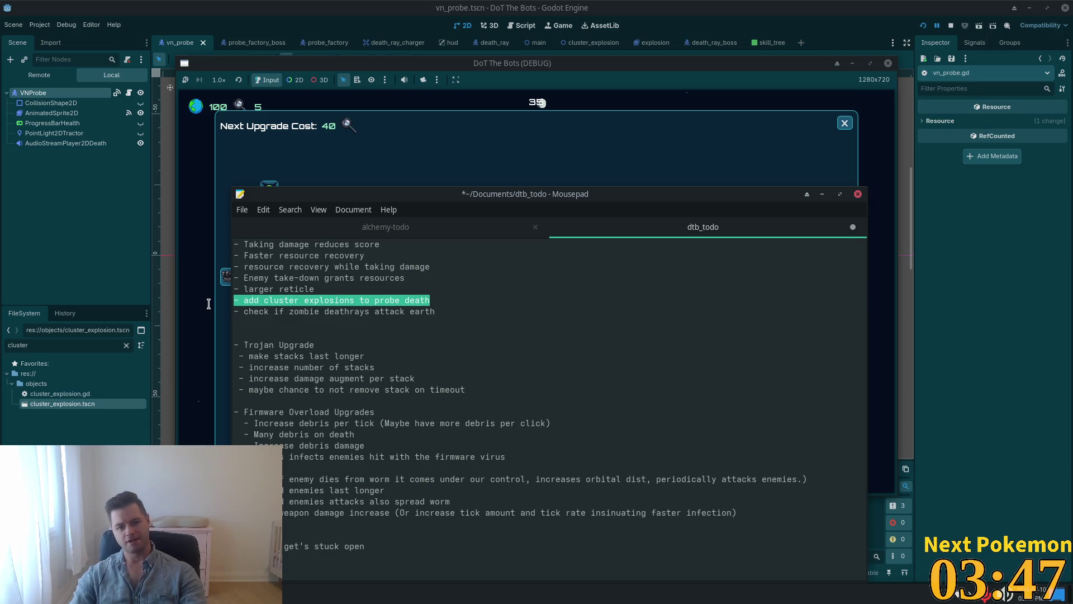
key(BackSpace)
key(BackSpace)
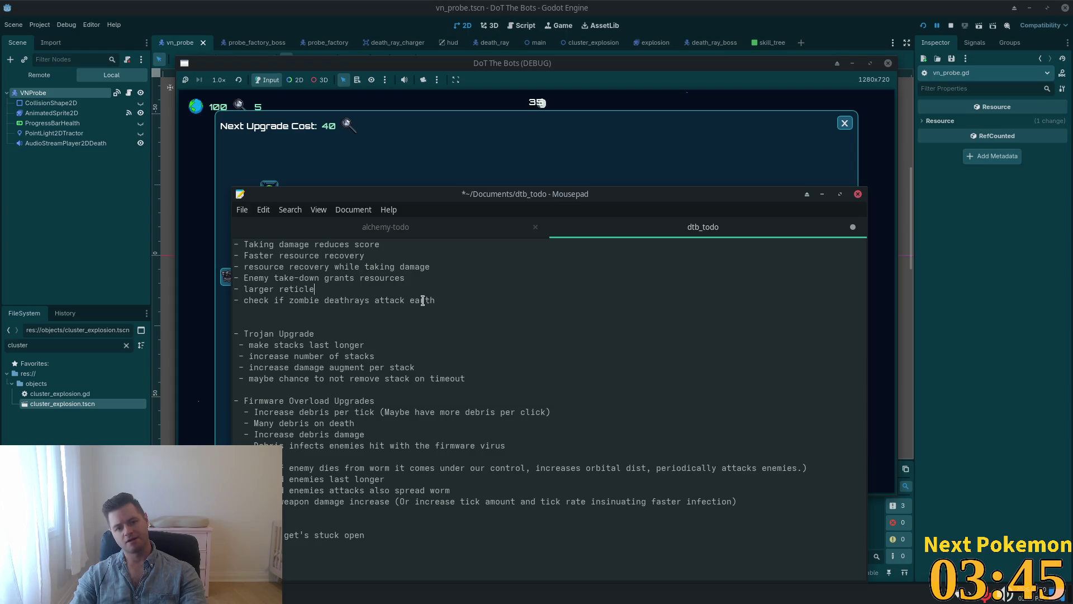
key(Return)
Step: Add a new dash todo item, save the list, and return to the larger reticle line
text(- r)
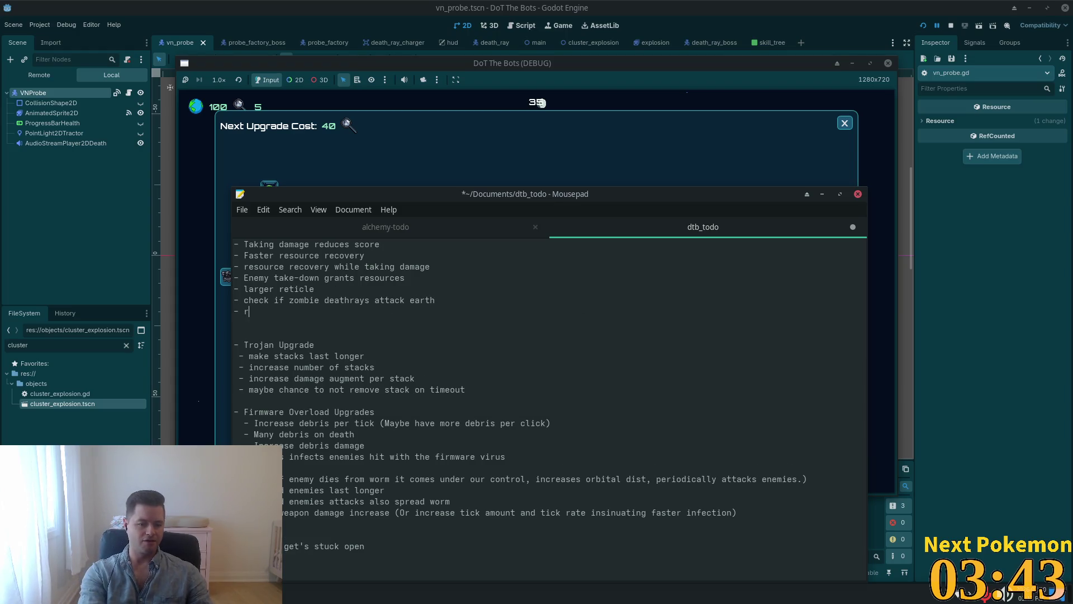
text(andomi)
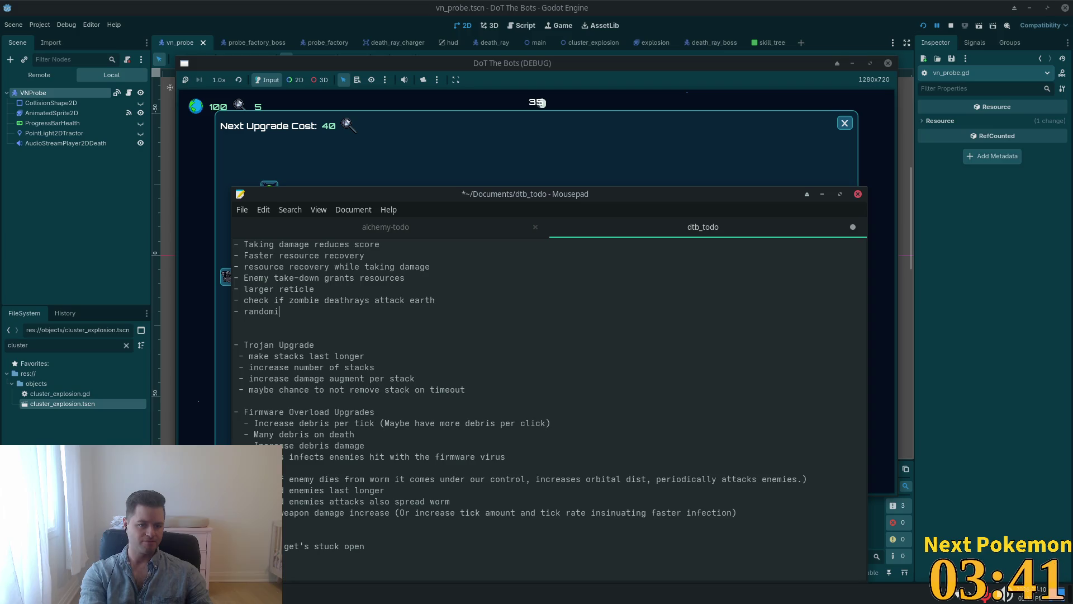
text(ze prob)
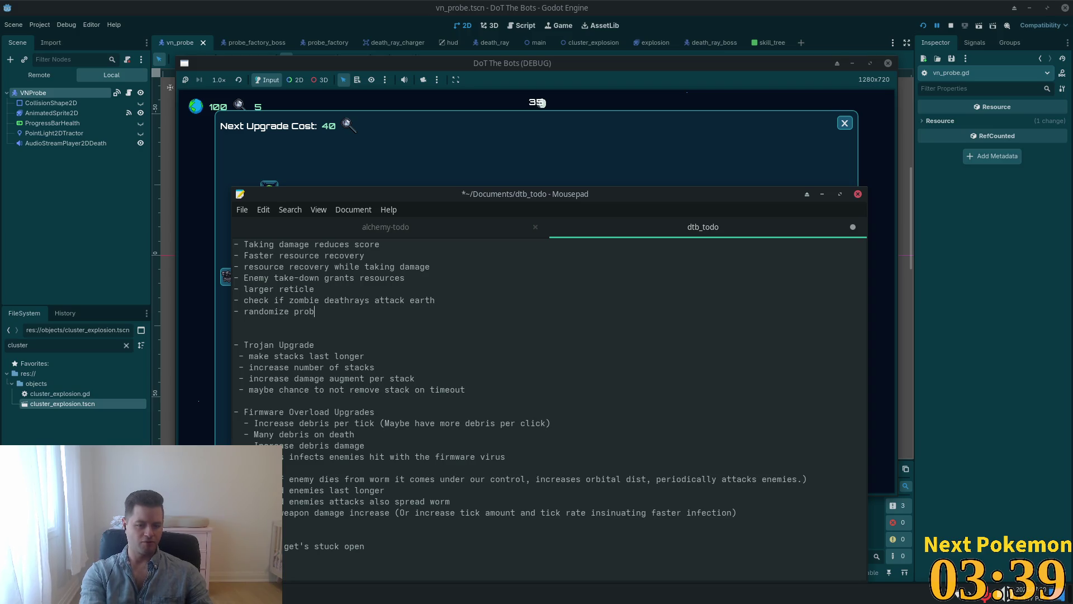
text(pawnpo)
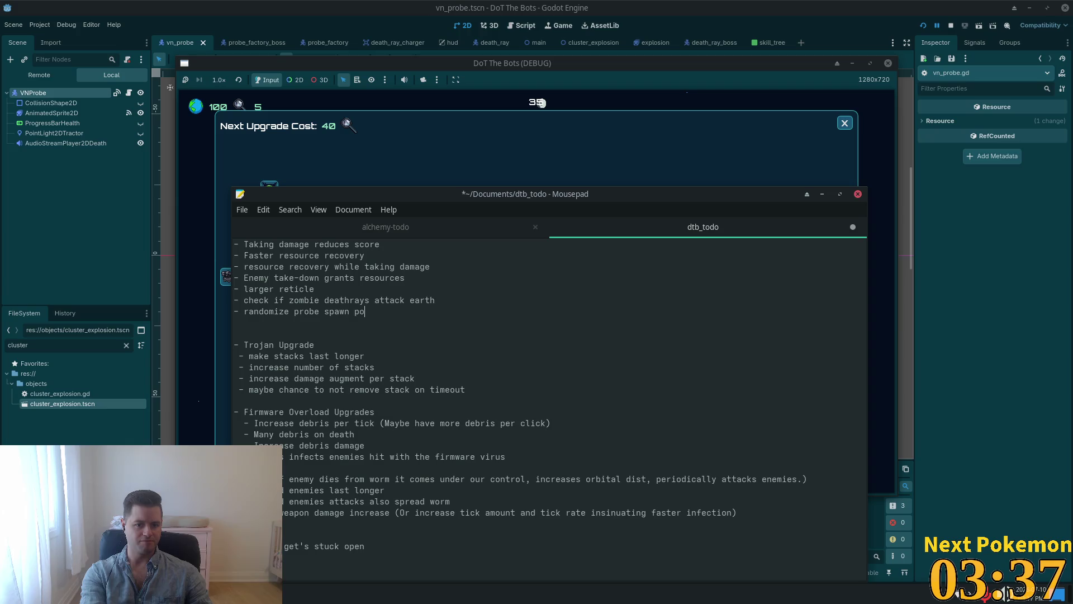
text(sition for )
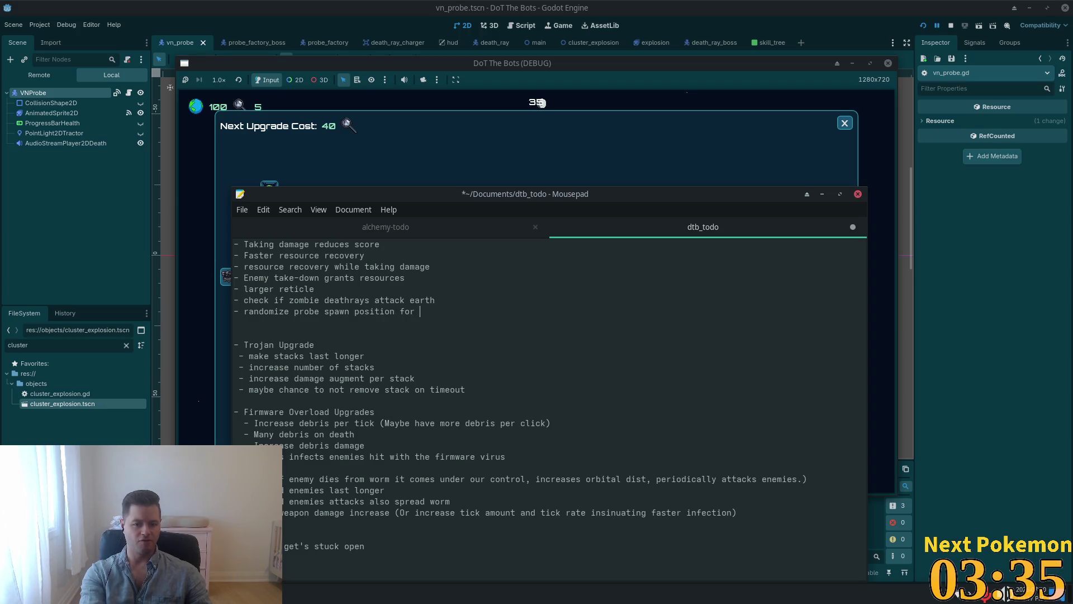
text(probe fa)
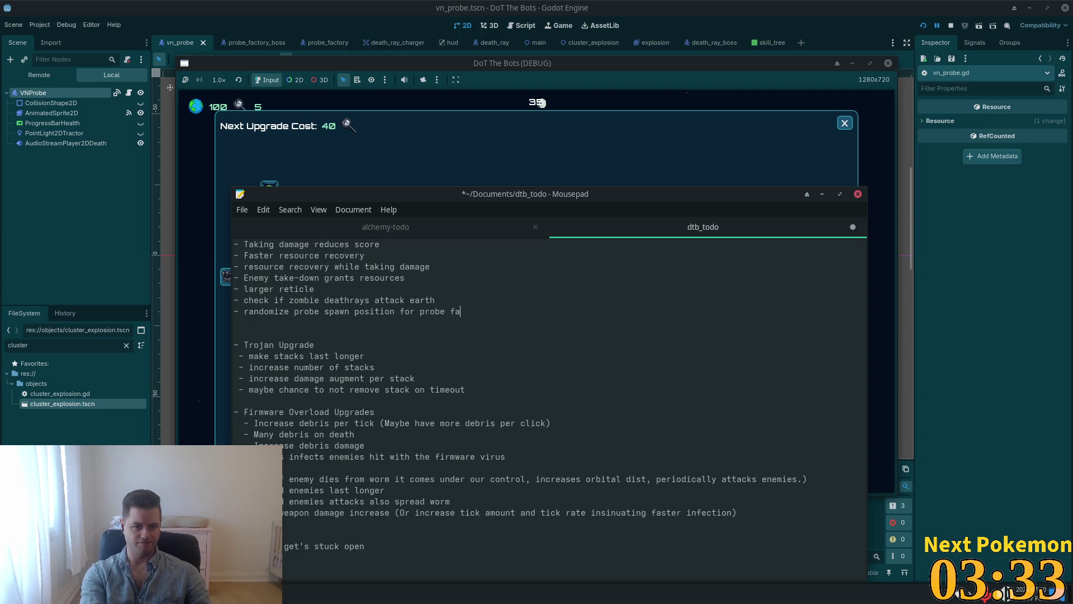
text(ctoi)
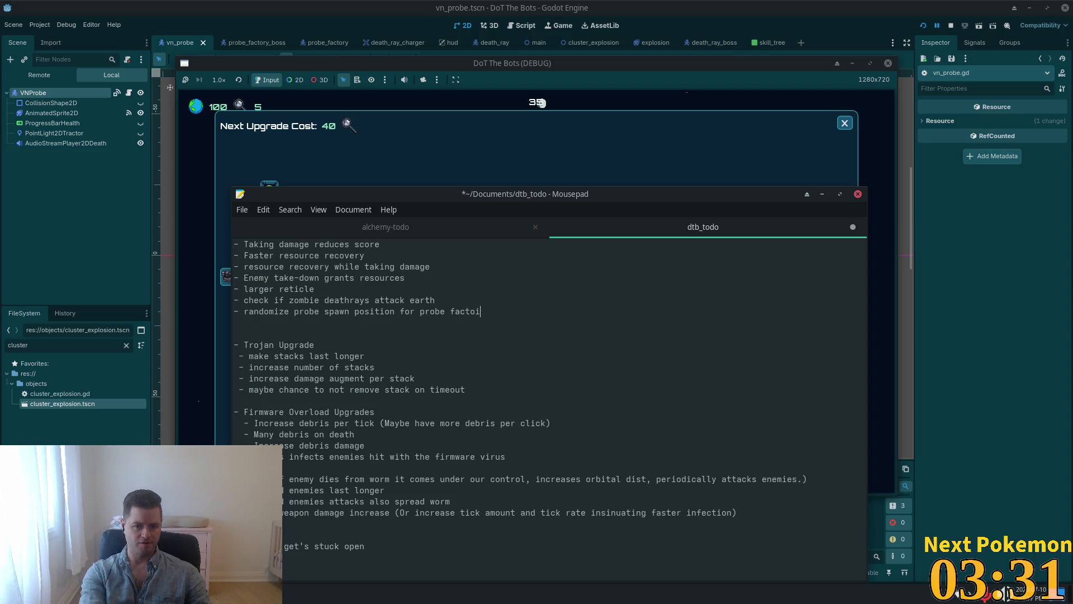
key(BackSpace)
text(ries)
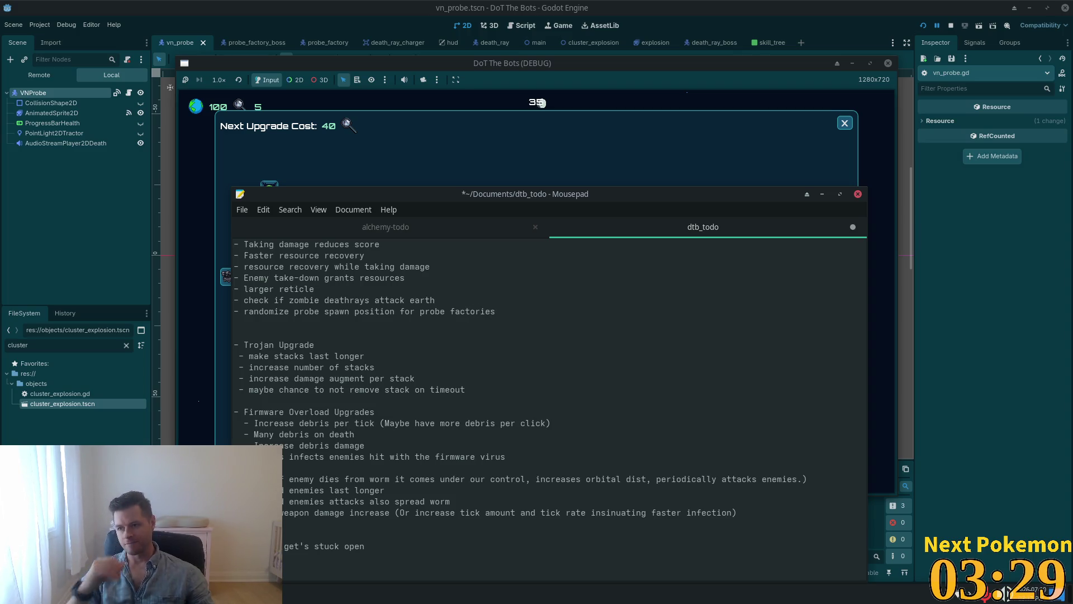
key(ctrl+s)
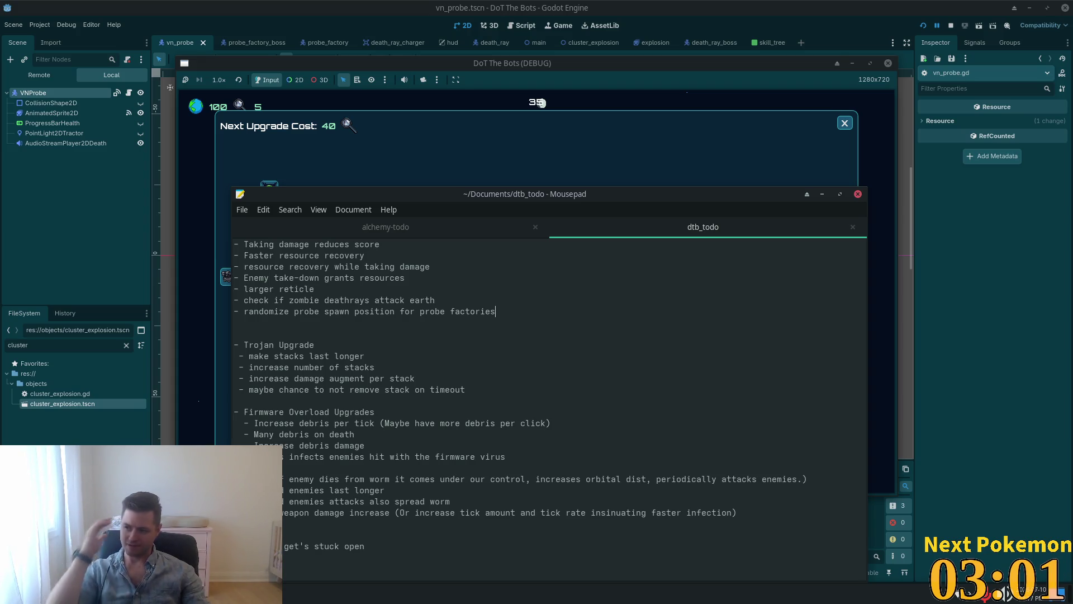
key(Up)
key(Up)
Step: Note after 'larger reticle' that it requires updating how click radius is handled
text((requires refac))
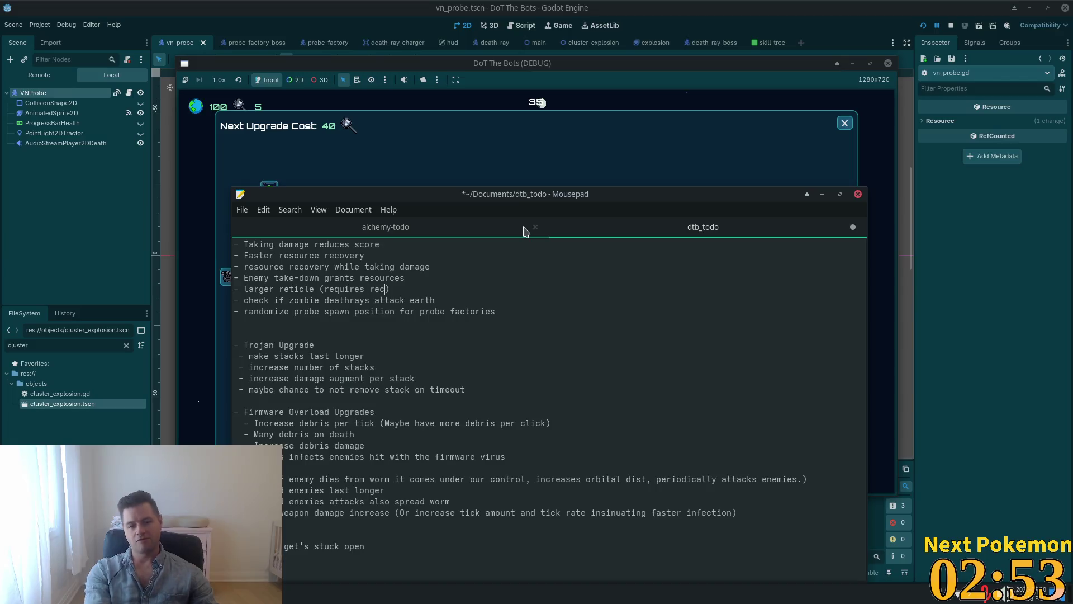
key(BackSpace)
key(BackSpace)
key(BackSpace)
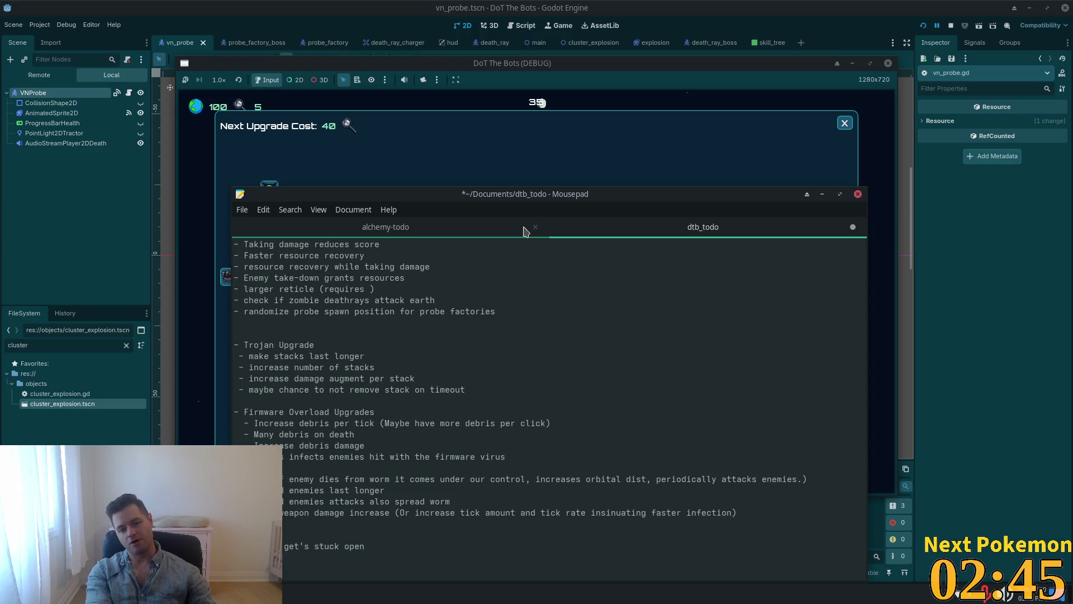
text(update)
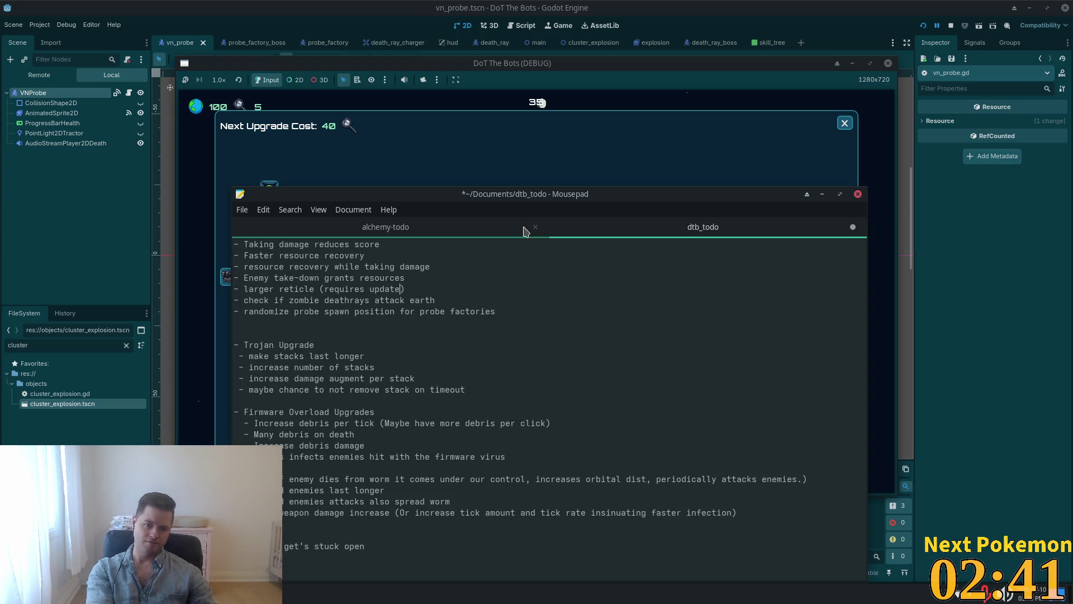
text(ing how )
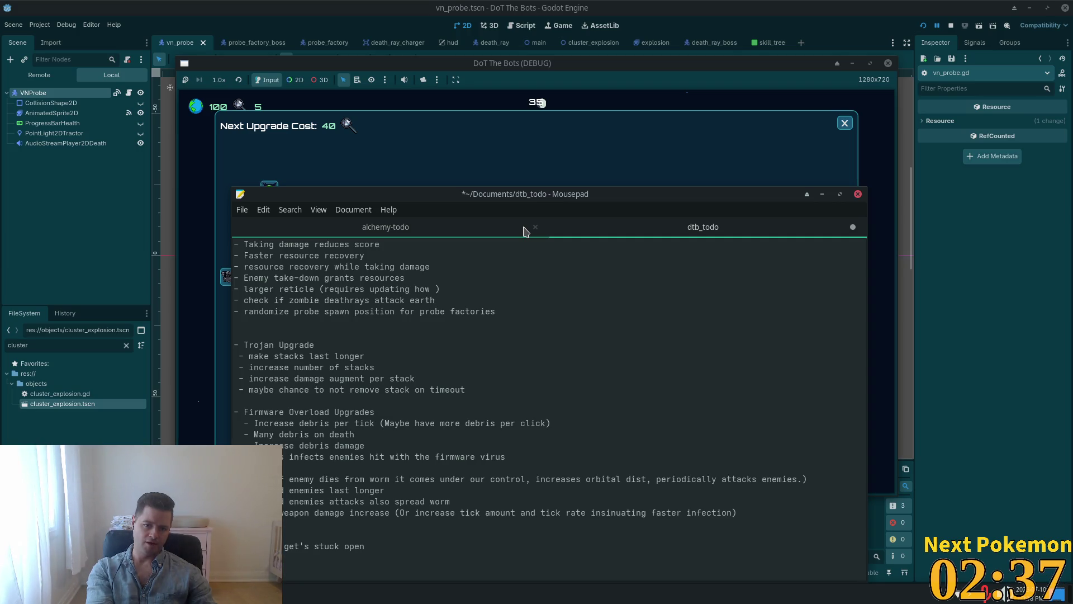
text(lick)
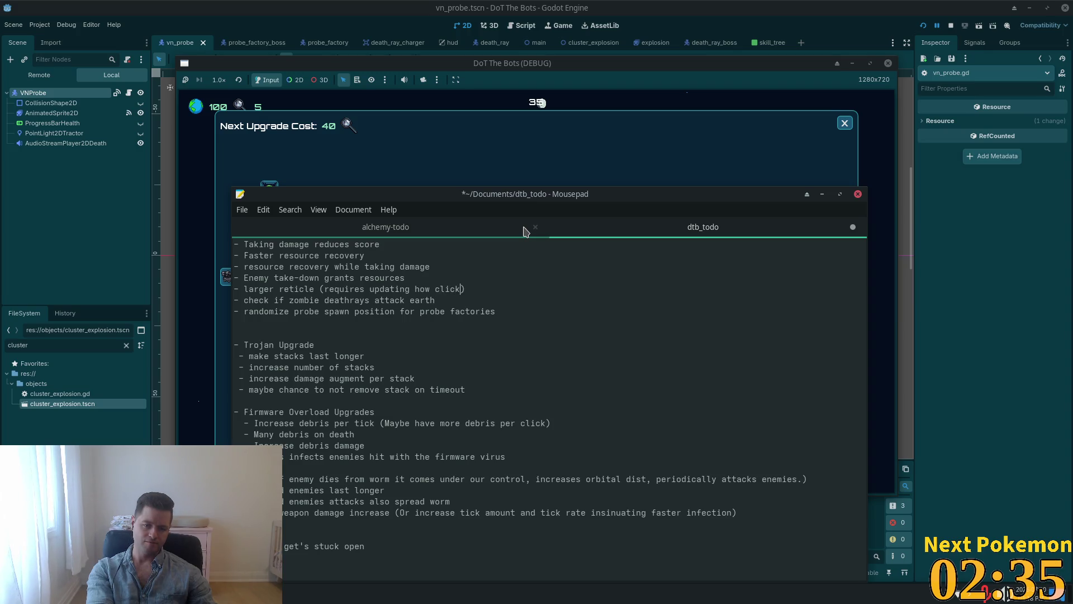
text(o)
key(BackSpace)
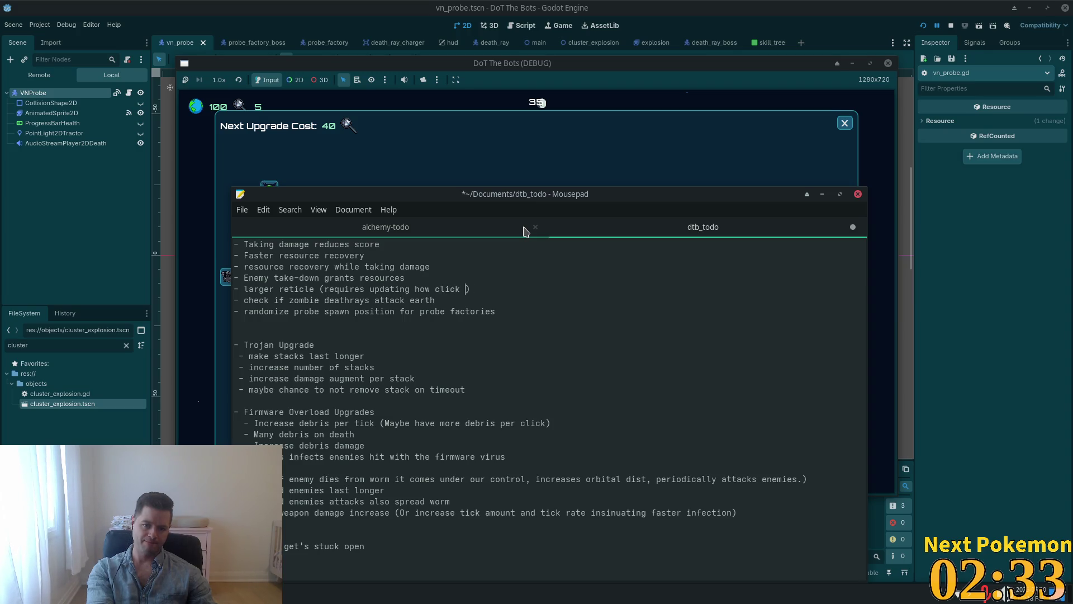
text(aid)
key(BackSpace)
text(d)
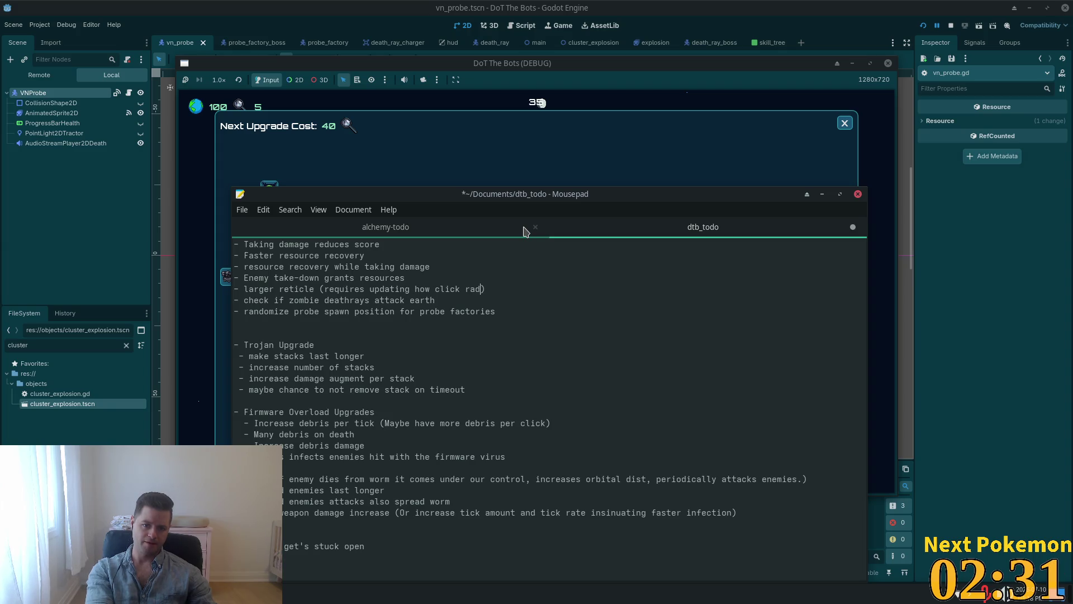
text(is handles)
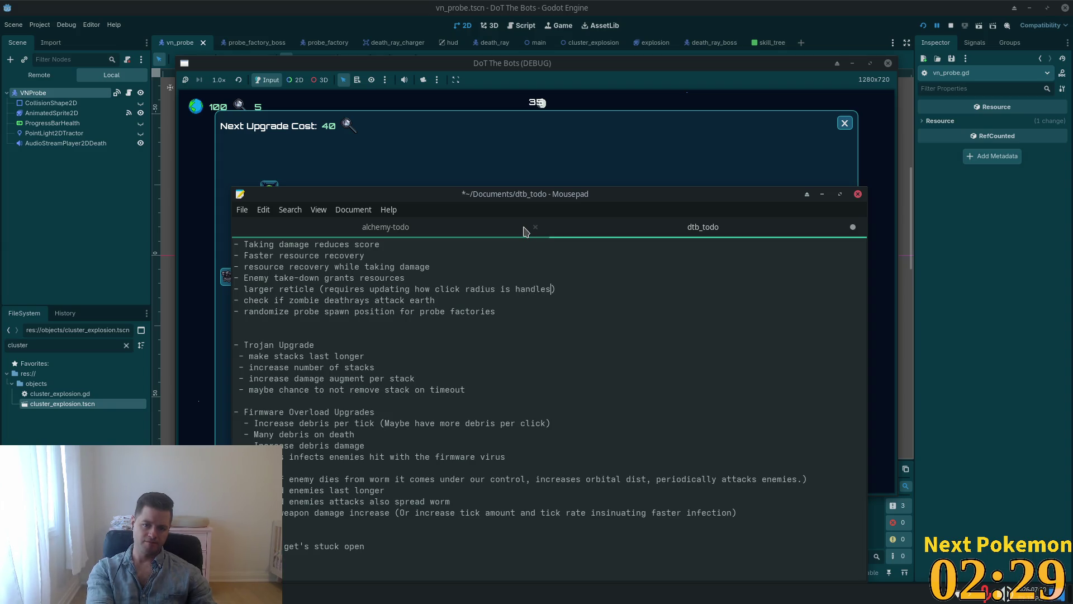
key(BackSpace)
Step: Add 'Perhaps use an area2D instead of having larger collision shapes on enemies as hit areas'
text(d. Spa)
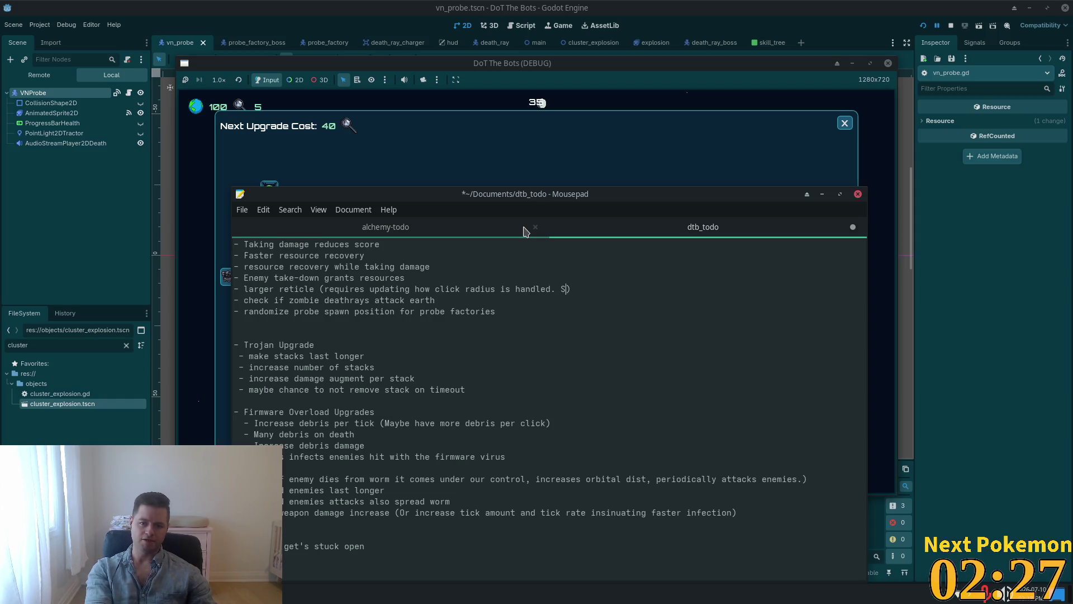
text(wn a)
text(n ar)
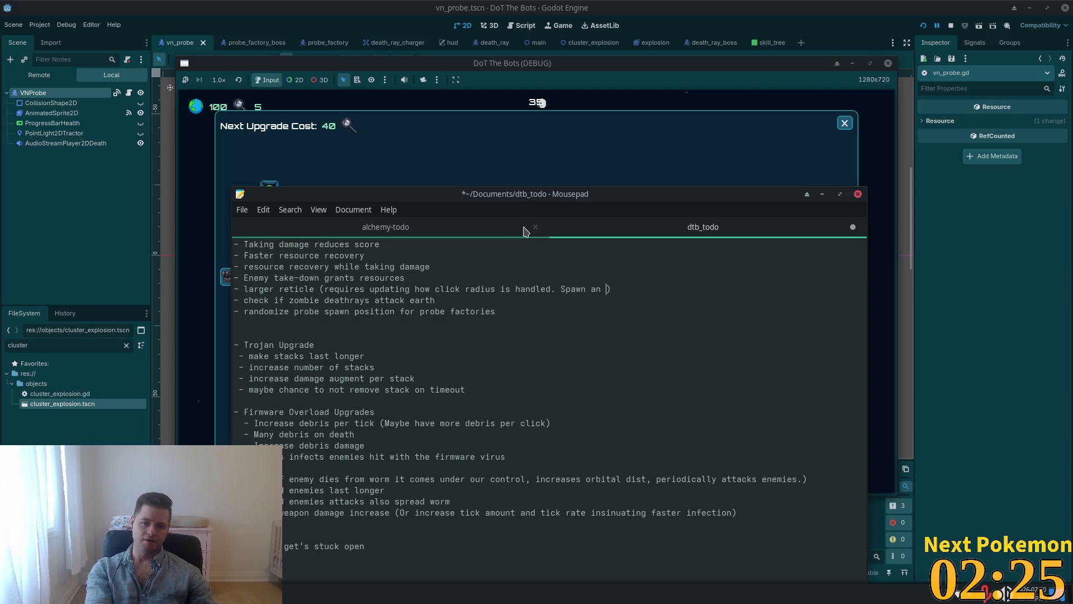
text(ea)
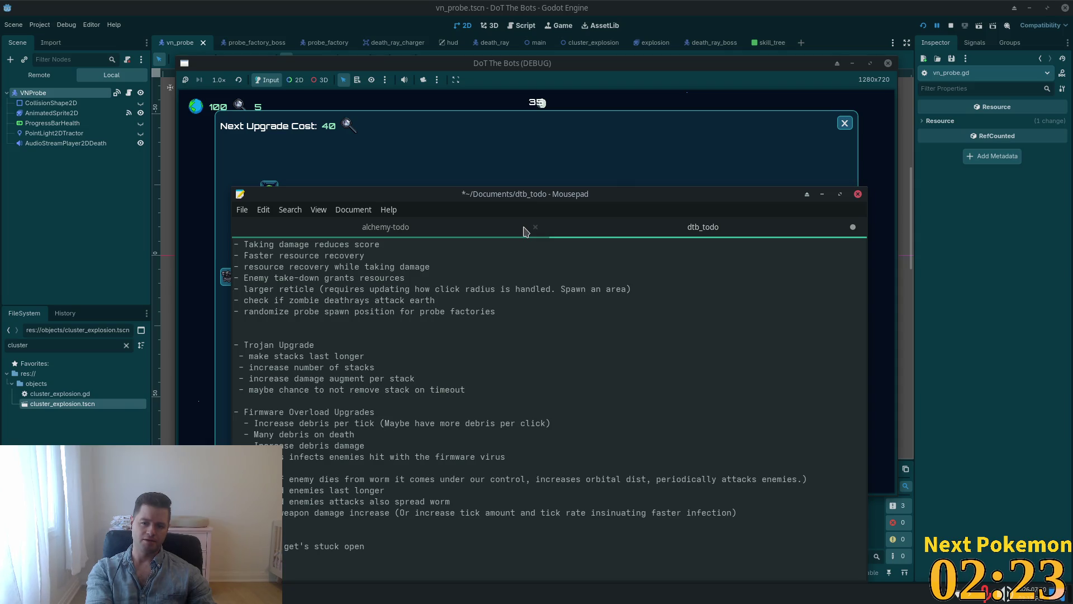
key(BackSpace)
key(BackSpace)
key(BackSpace)
text(Perh)
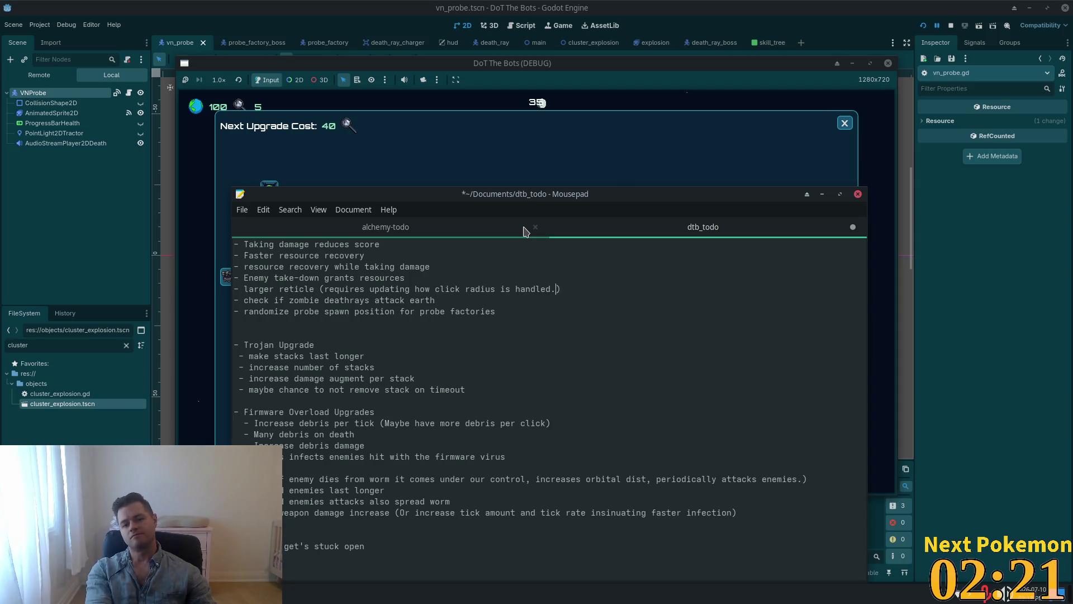
text( use an are)
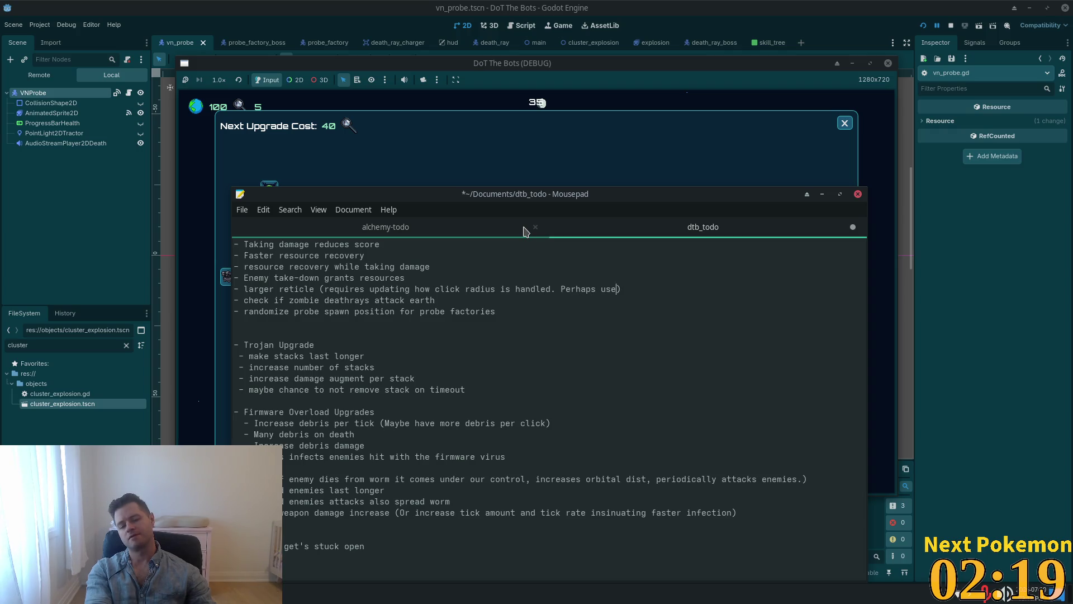
text(a)
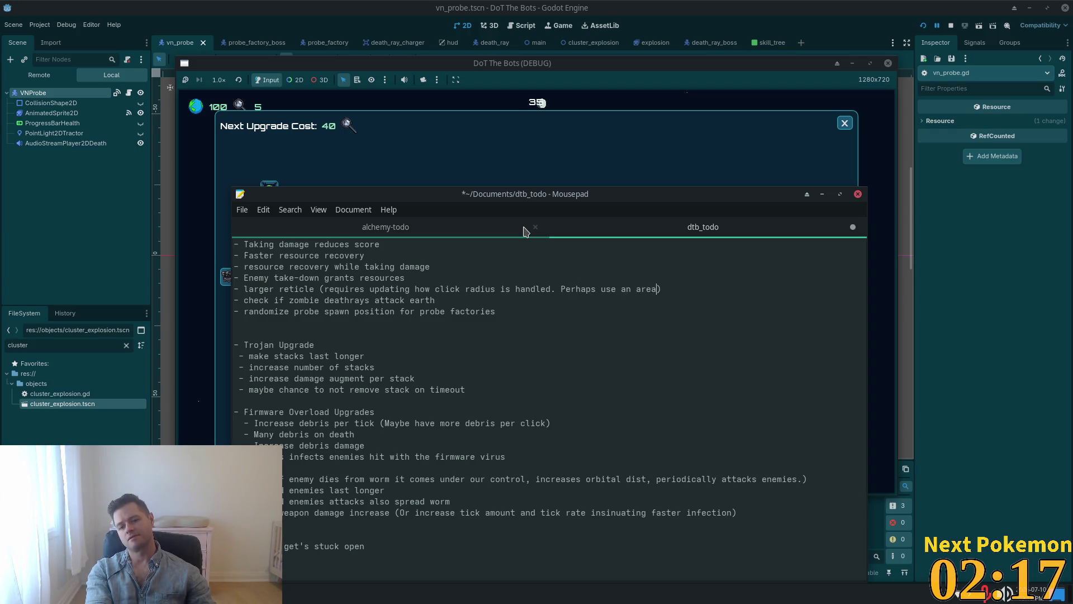
text(2d)
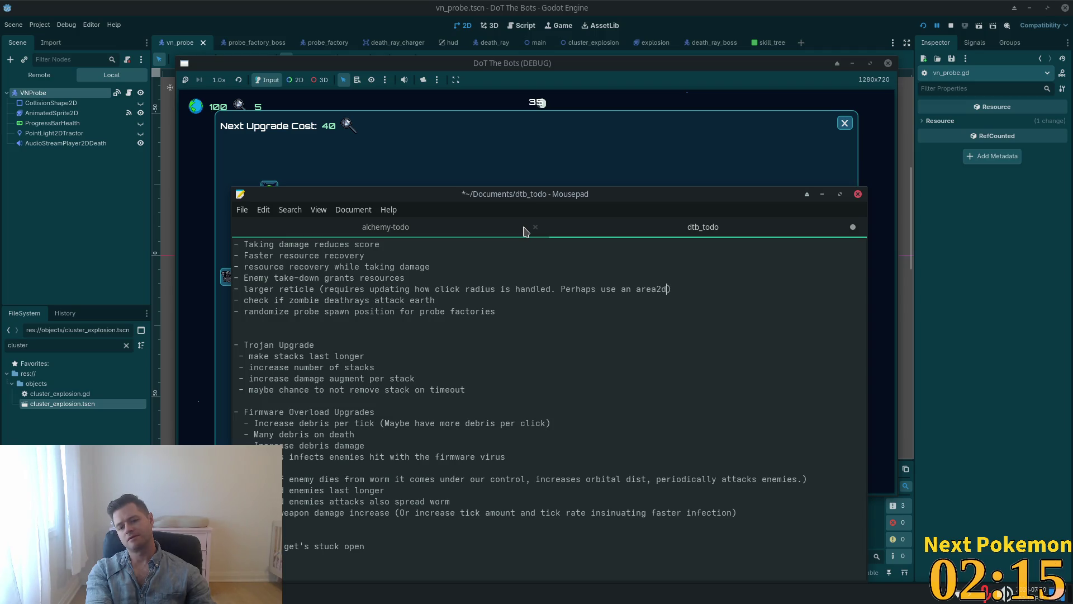
text( instead of)
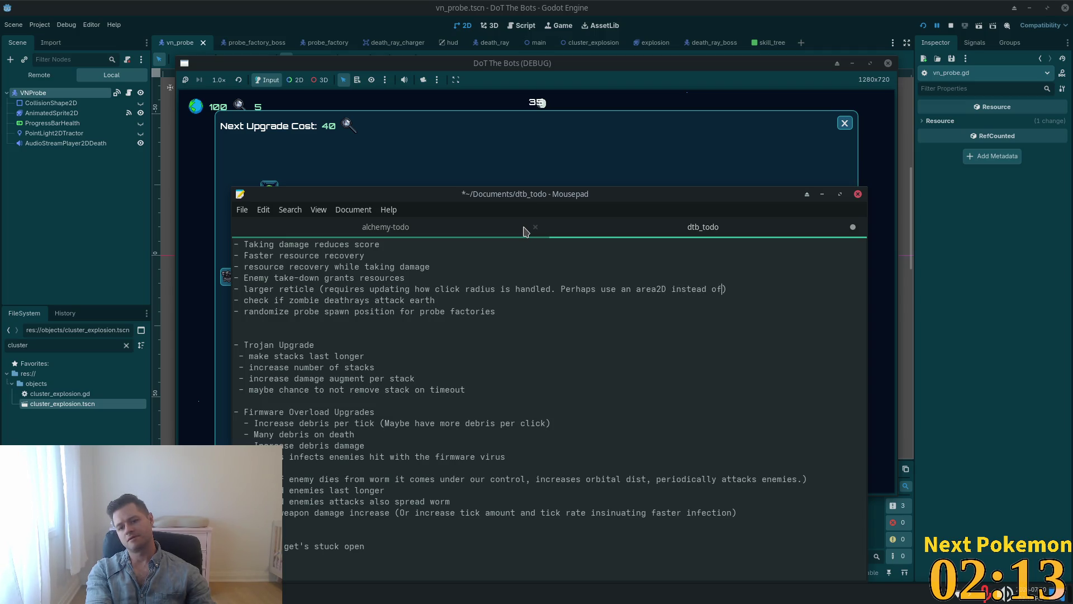
text(having la)
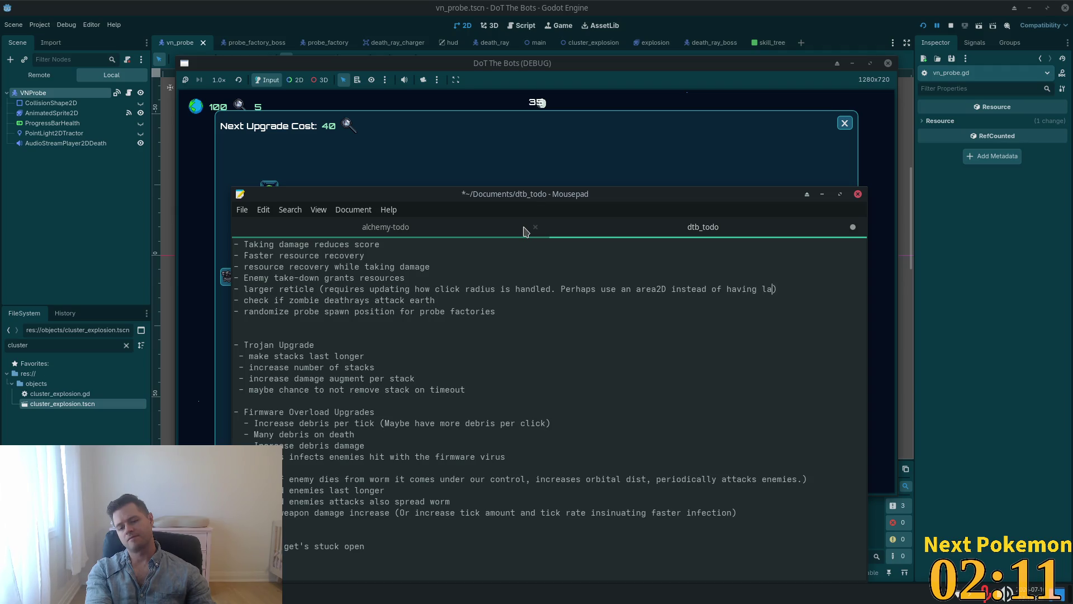
text(er co)
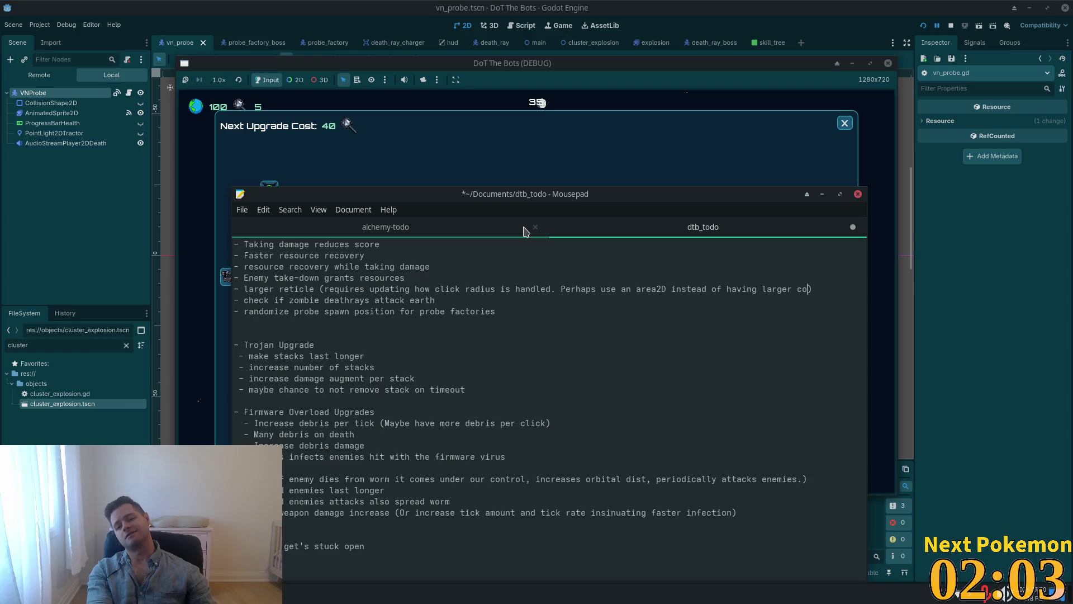
text(ision s)
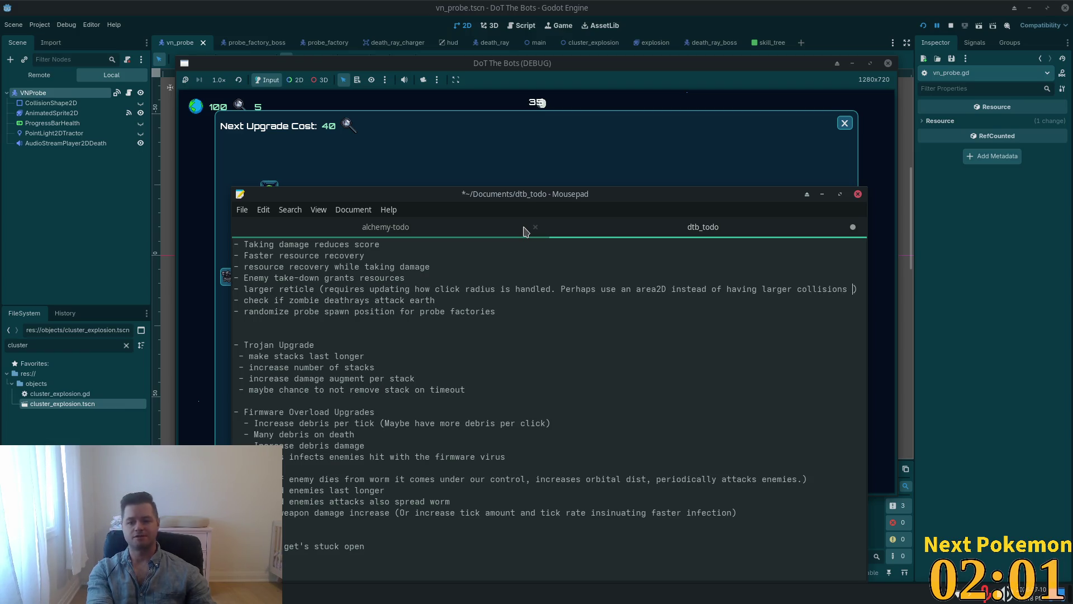
text(hapes )
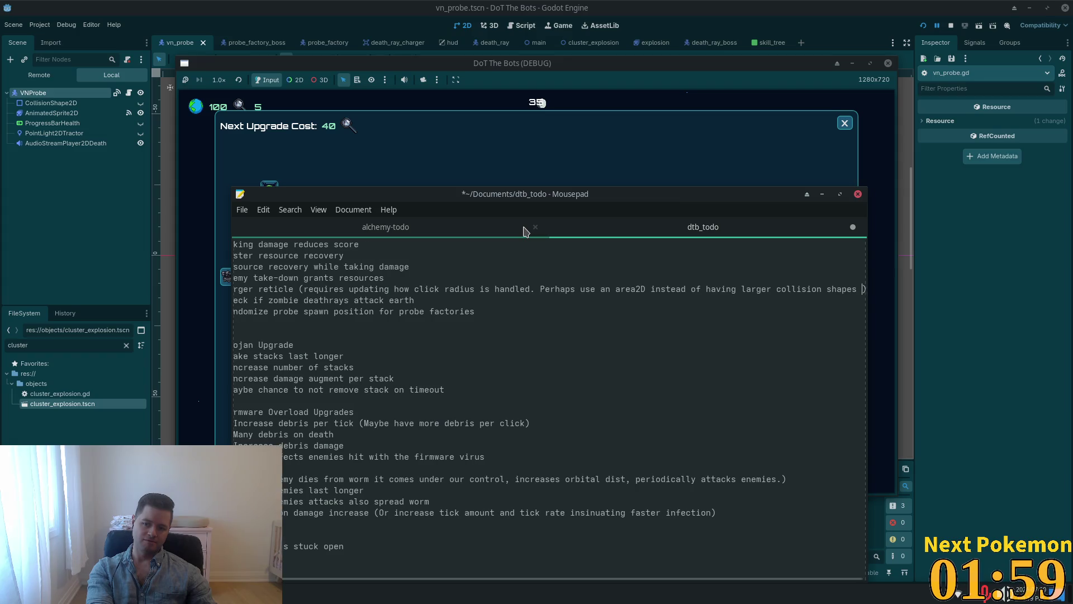
text(on enem)
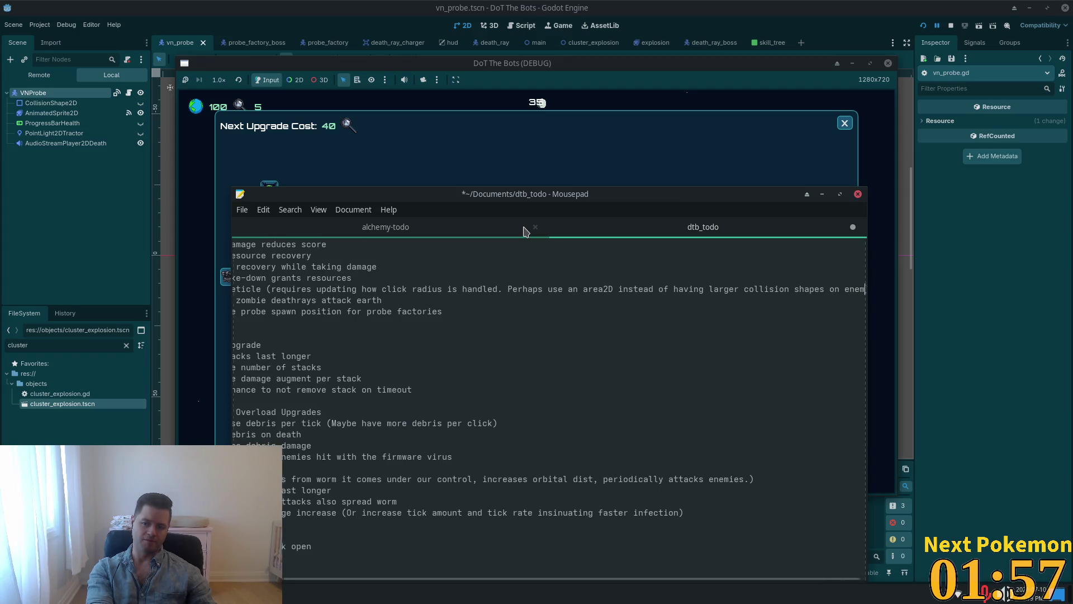
text(ies as hit ar)
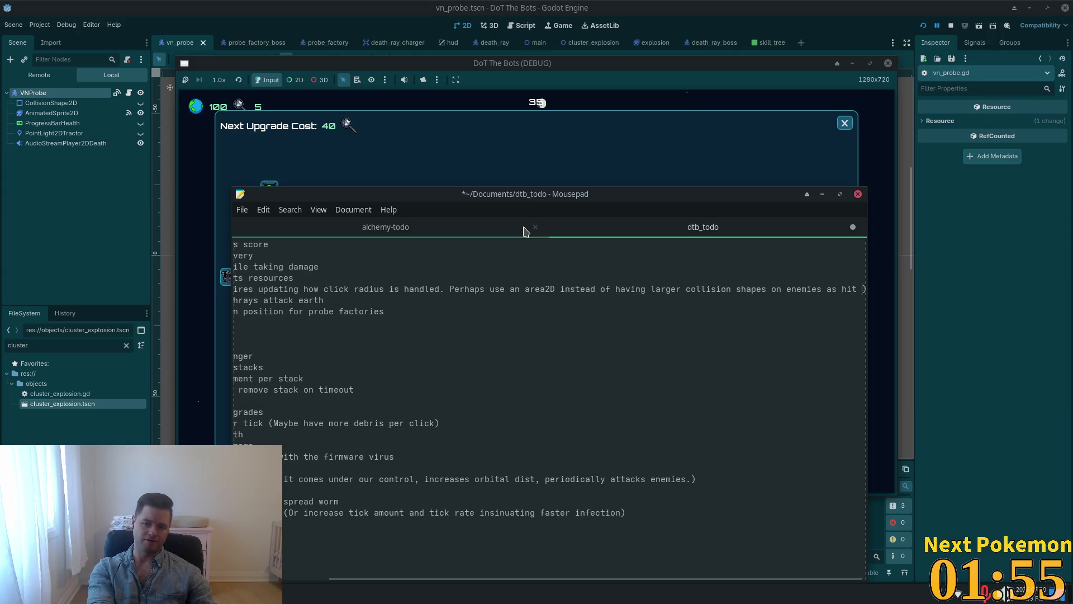
text(eas)
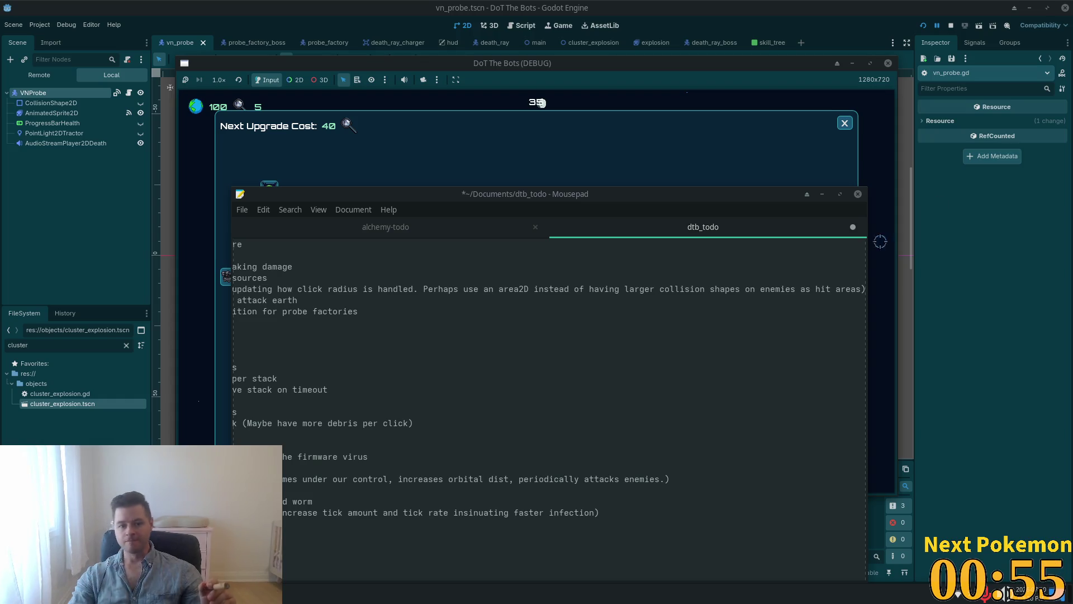
Step: Move the Mousepad todo window up and right, then scroll its text back to the left
drag(586, 194, 634, 151)
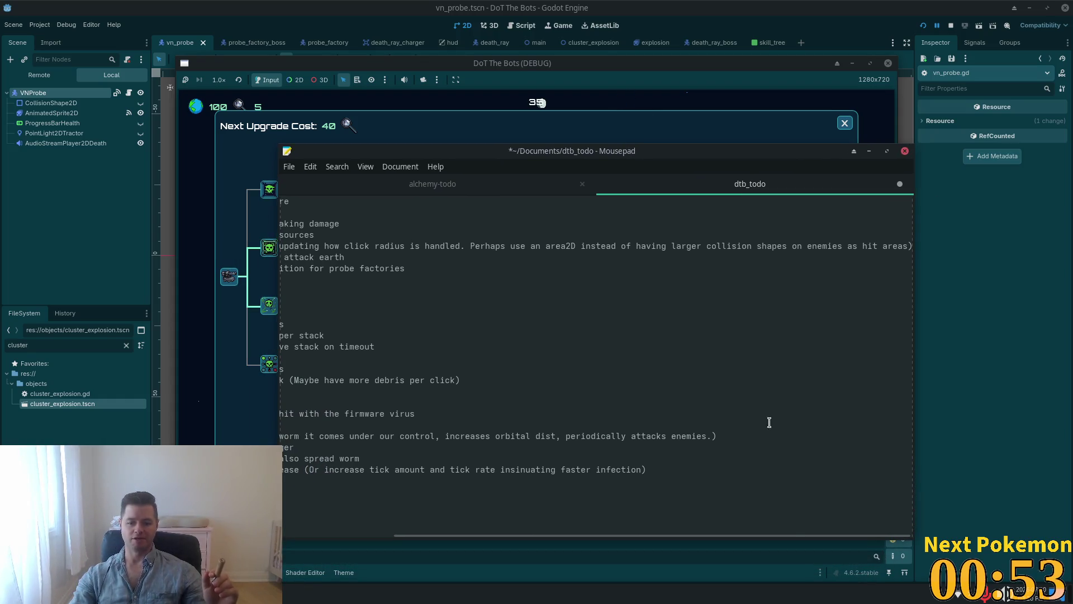
drag(802, 535, 577, 490)
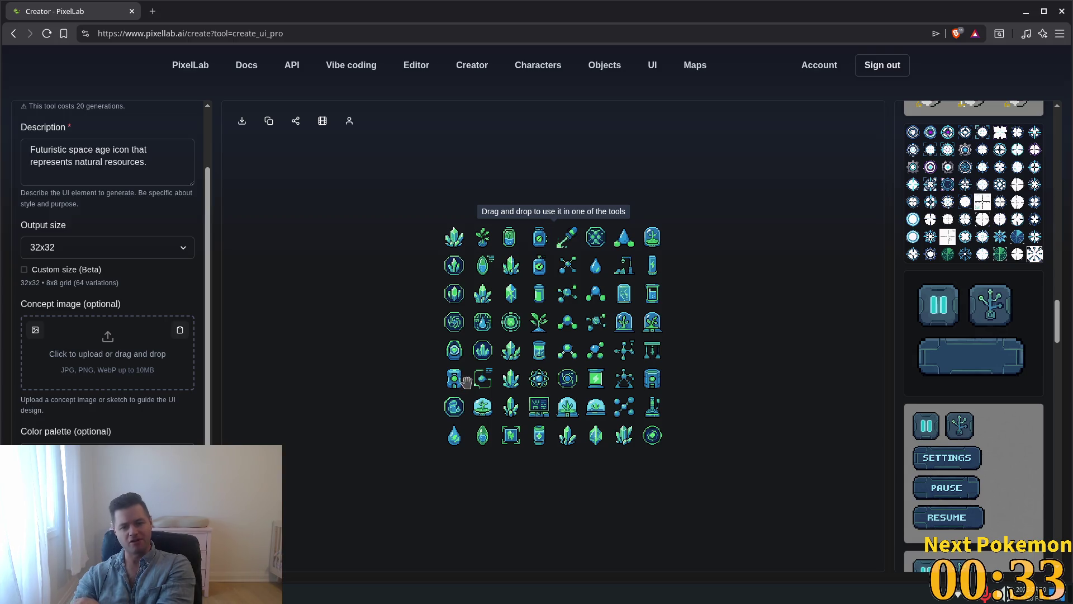
Step: Zoom in on PixelLab's 8x8 grid of 32x32 natural-resource icons
scroll(689, 404, up, 2)
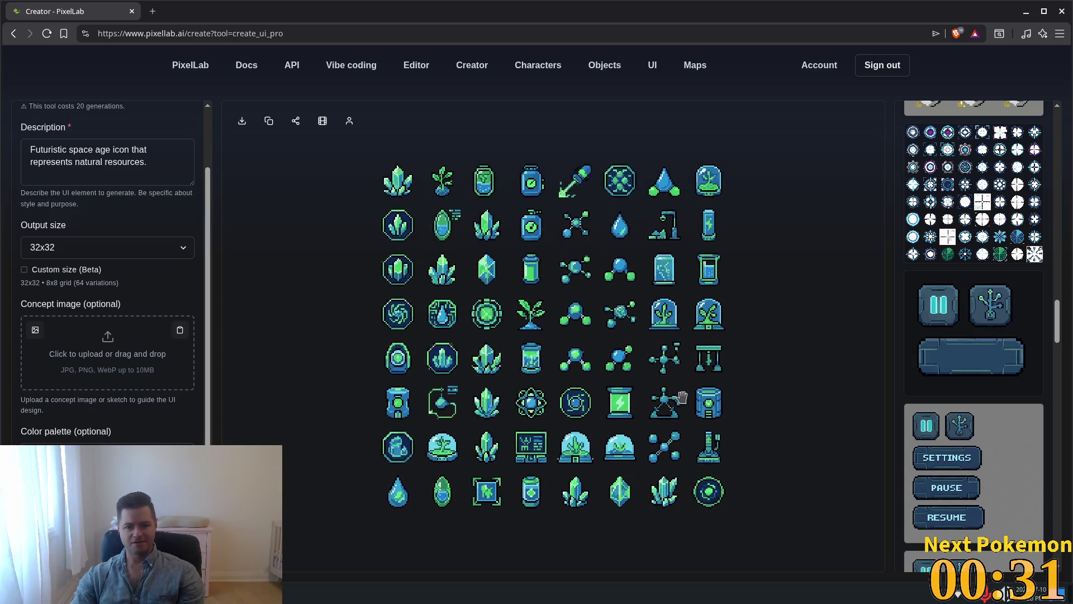
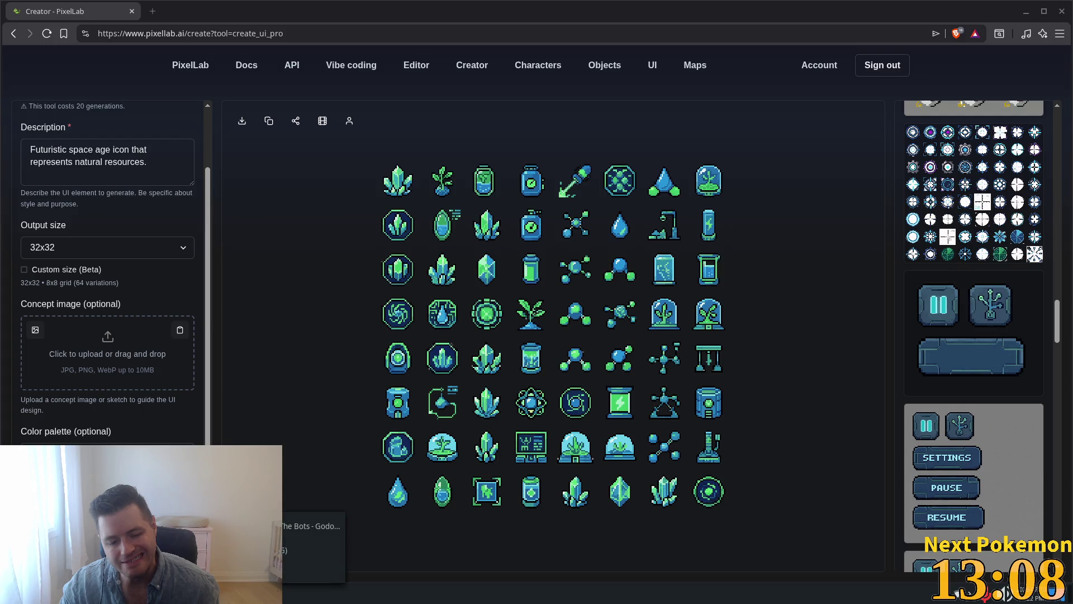
Step: Raise the DoT The Bots (DEBUG) game window from the taskbar so its upgrade tree shows
click(291, 593)
mouse_move(201, 105)
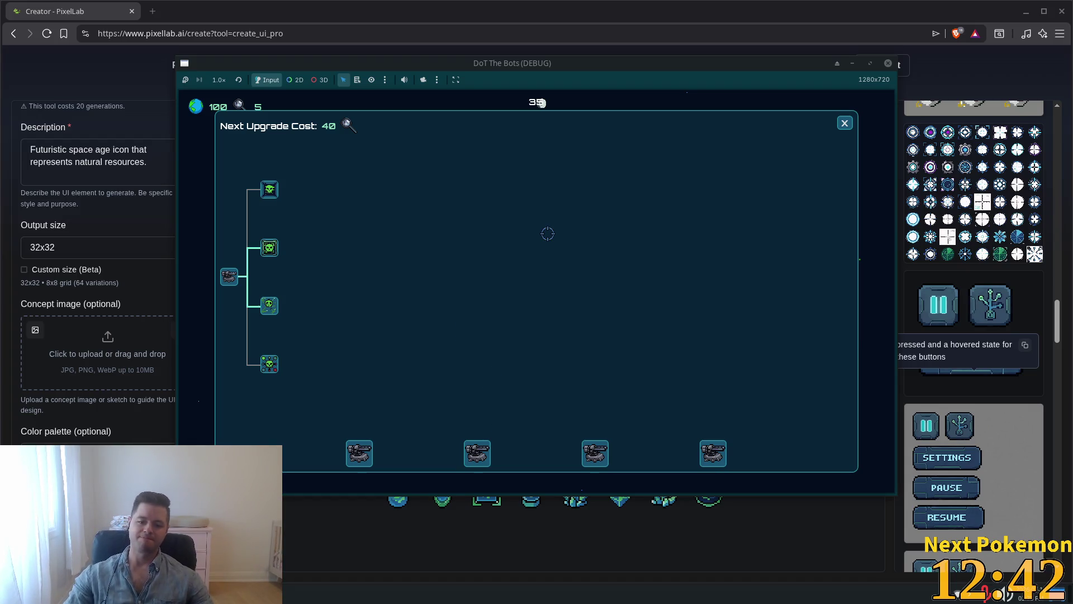
Step: Stop the running DoT The Bots debug game with F8
key(F8)
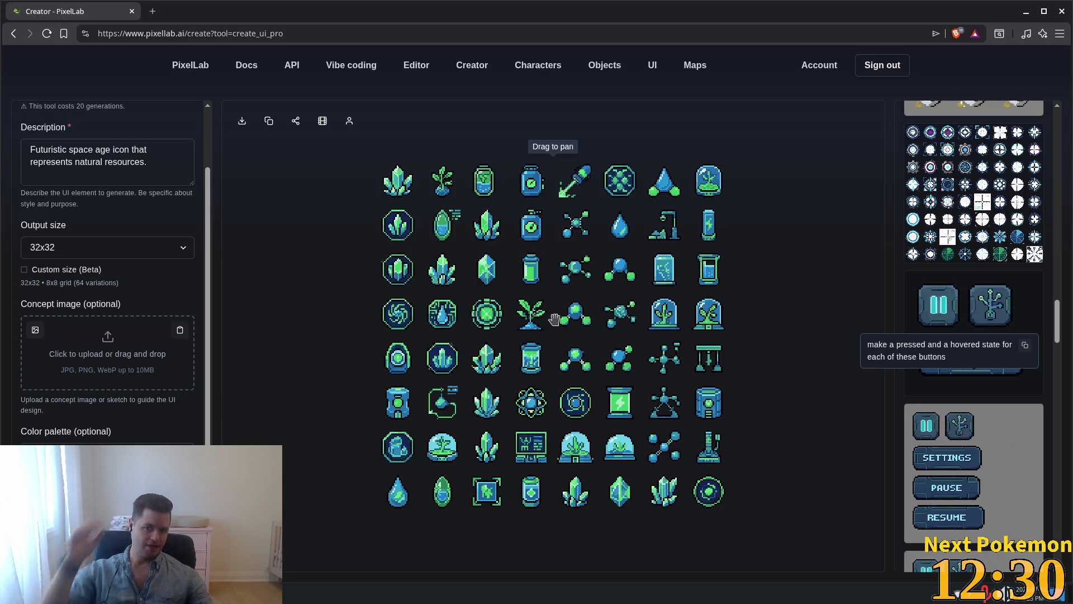
key(super)
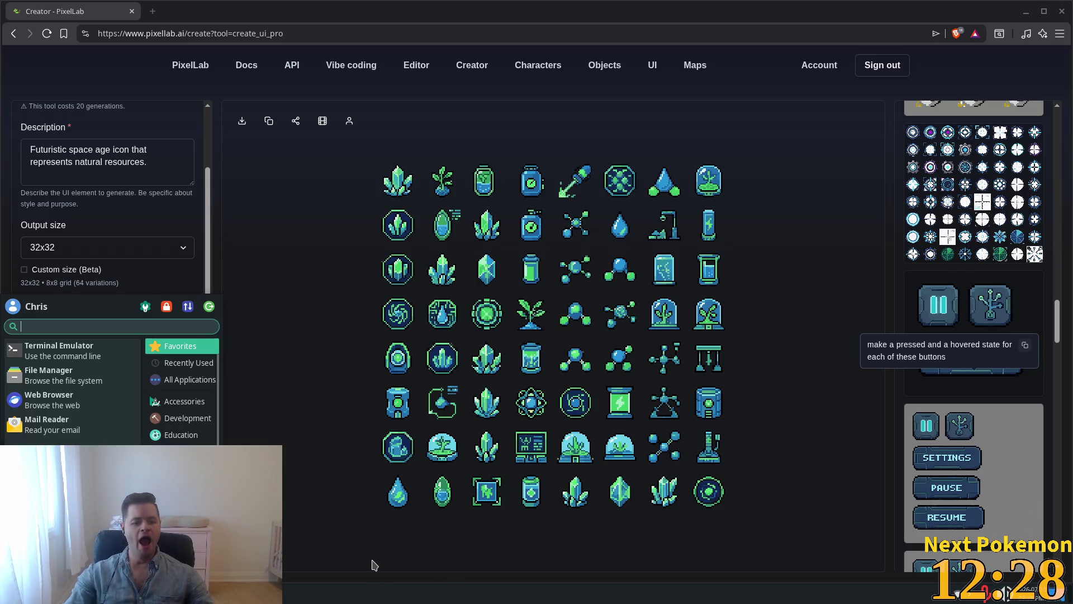
Step: Start Steam, search the library for 'ase', and launch Aseprite
text(steam)
key(Return)
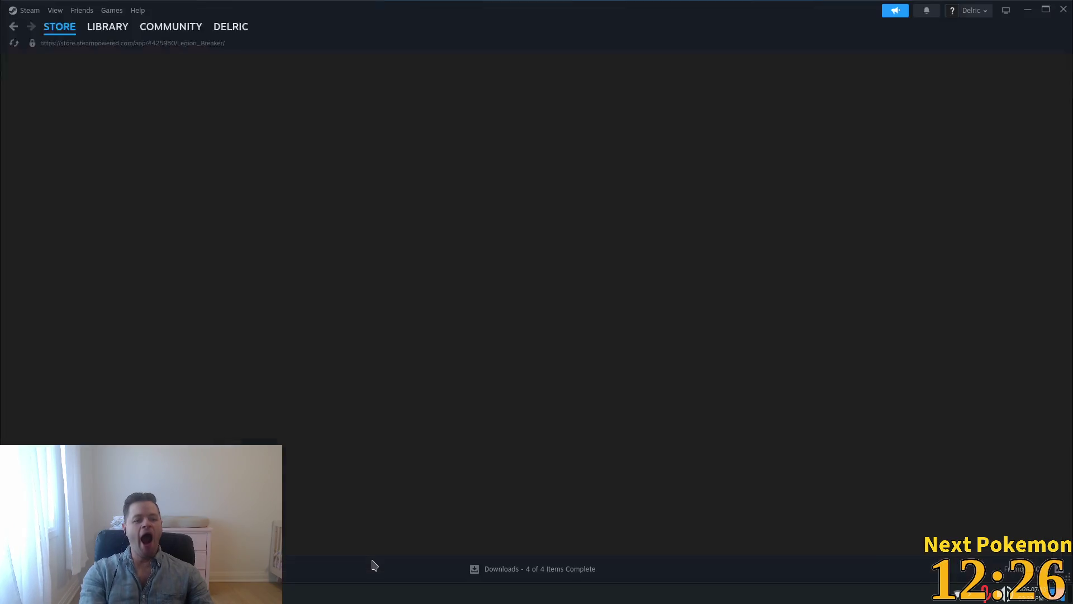
click(107, 27)
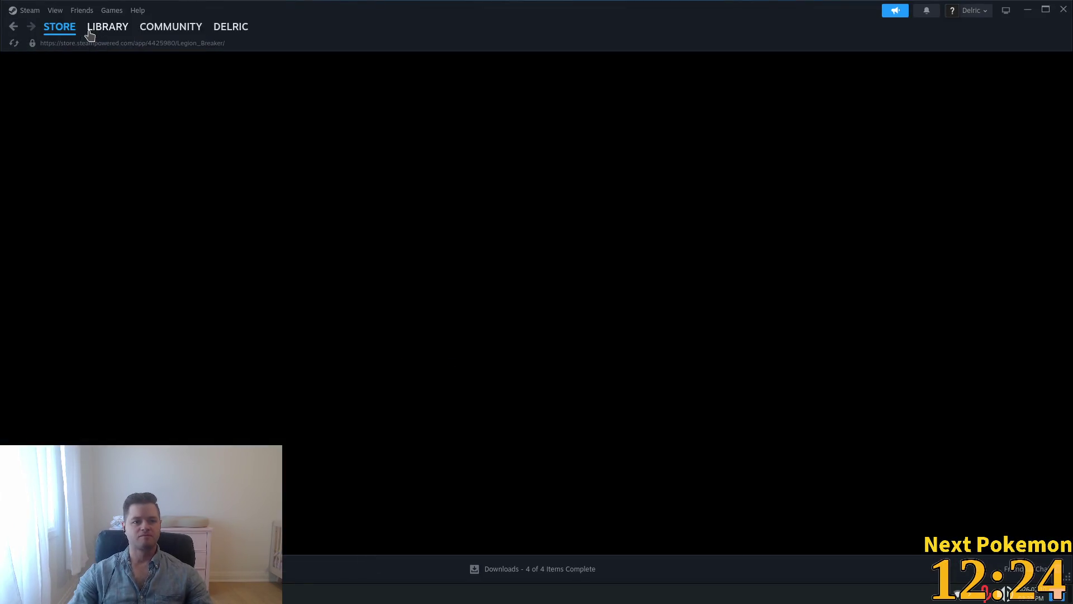
text(ase)
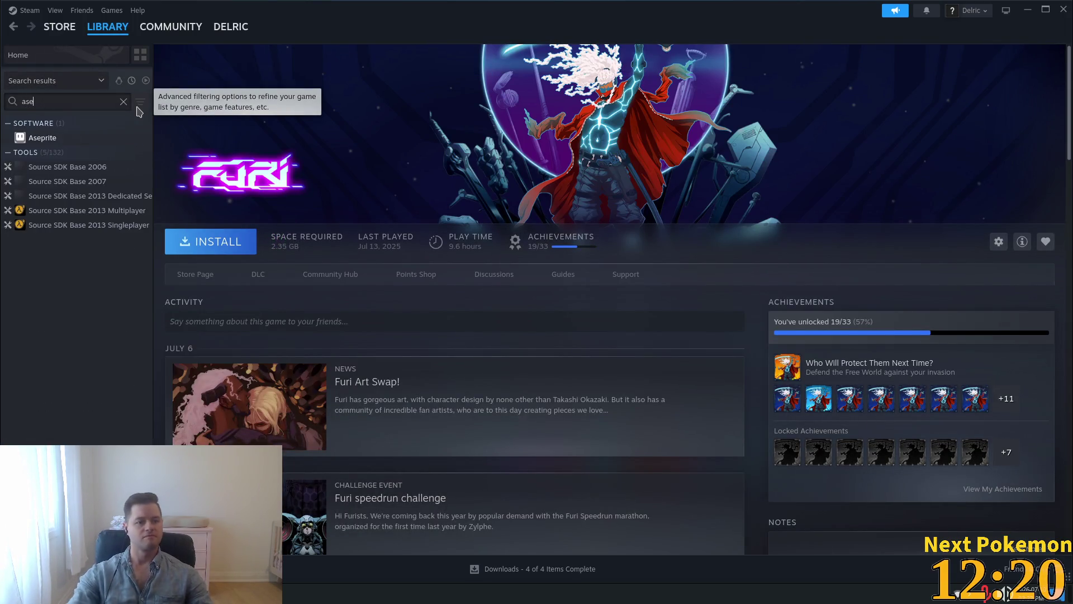
click(67, 137)
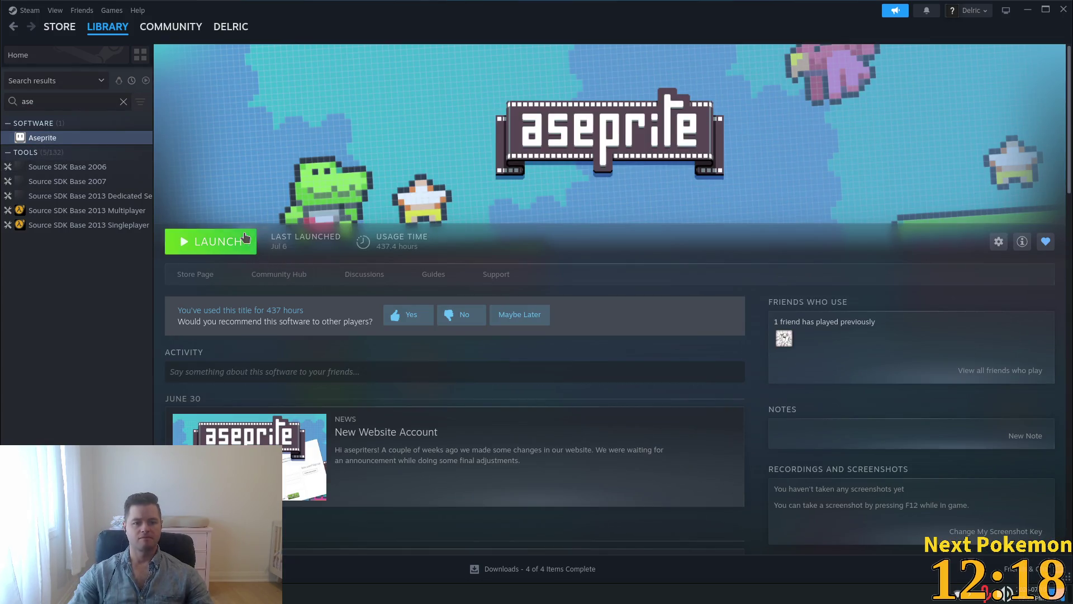
click(246, 237)
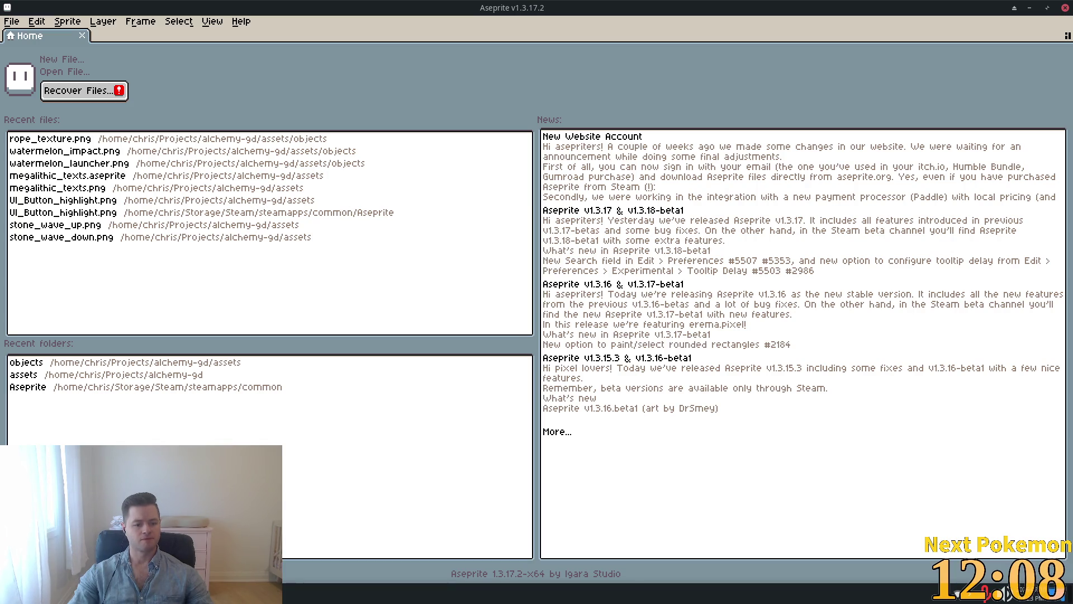
Step: Glance at Aseprite's File > Open Recent list without opening anything, then return to Godot
click(11, 21)
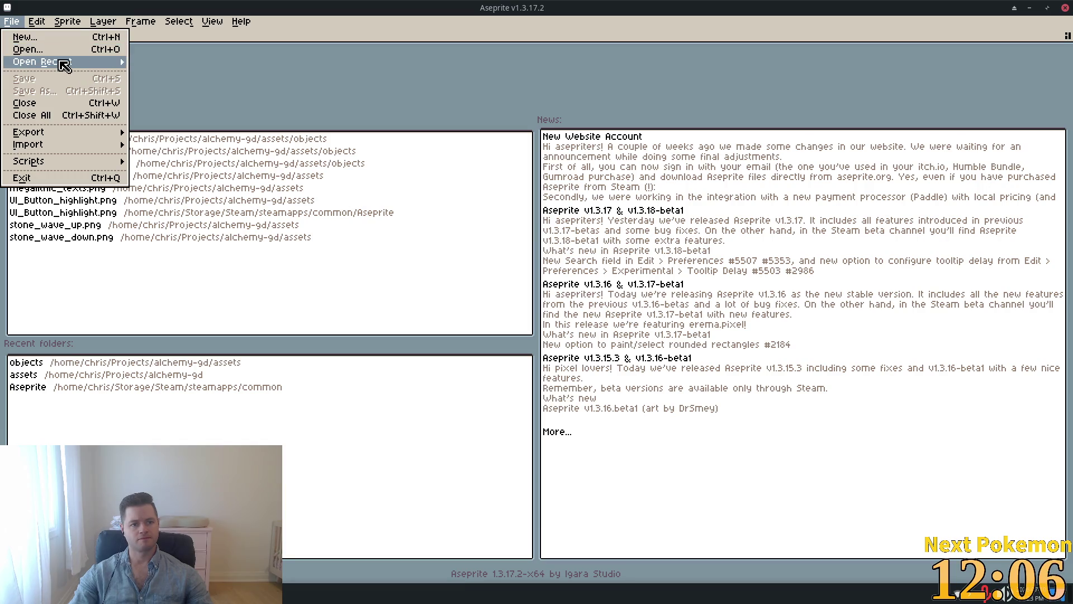
mouse_move(64, 64)
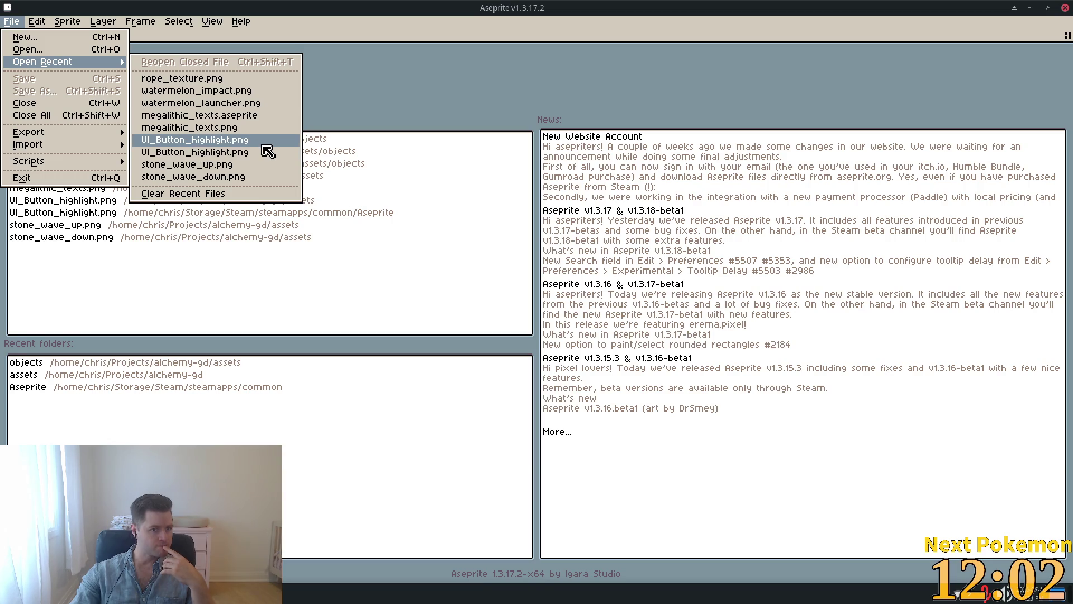
click(400, 444)
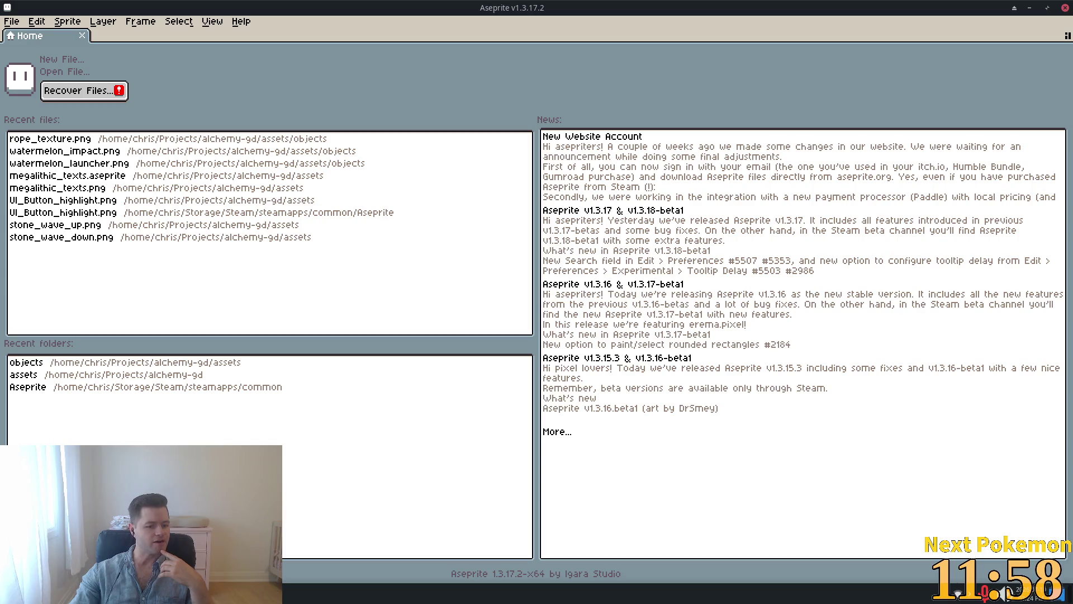
key(alt+Tab)
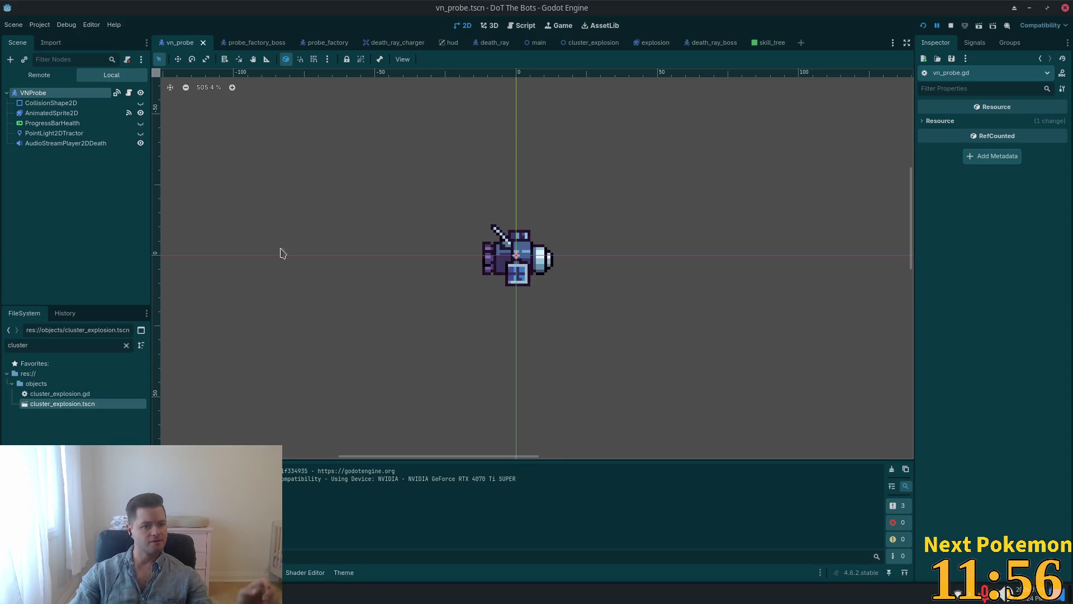
Step: Clear the FileSystem filter and preview res://assets/ui/skill_icons.png (160x32), then return to Aseprite
click(126, 345)
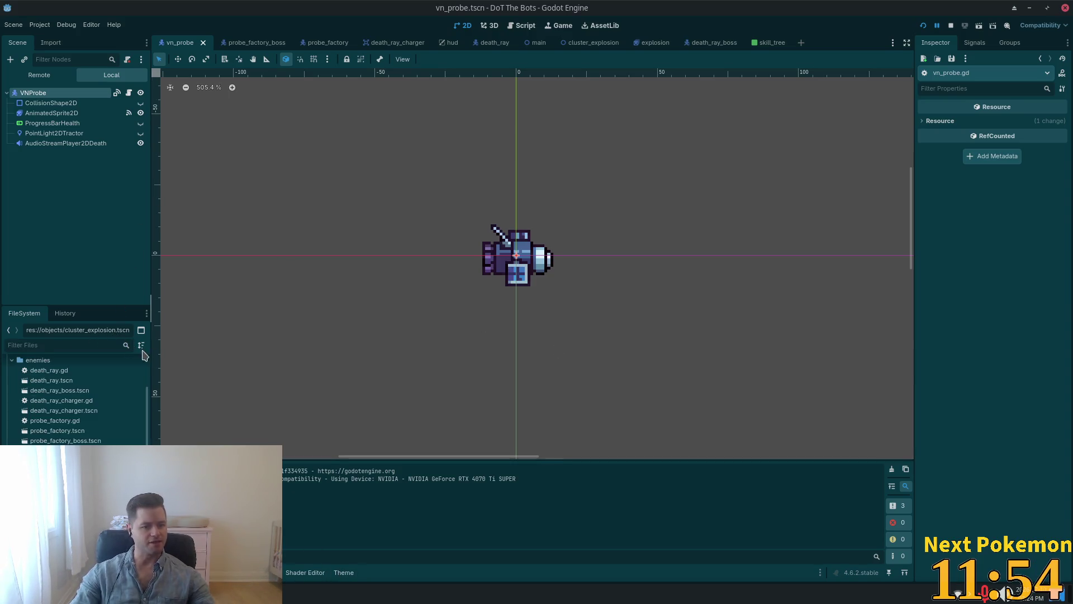
scroll(84, 402, up, 3)
scroll(161, 412, up, 1)
scroll(56, 386, up, 5)
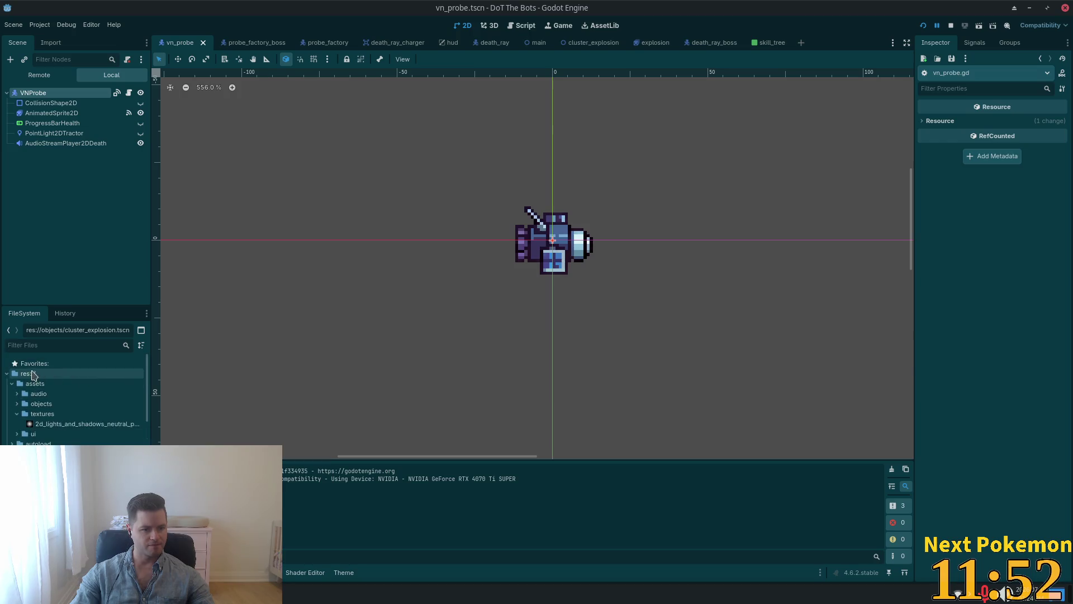
click(22, 434)
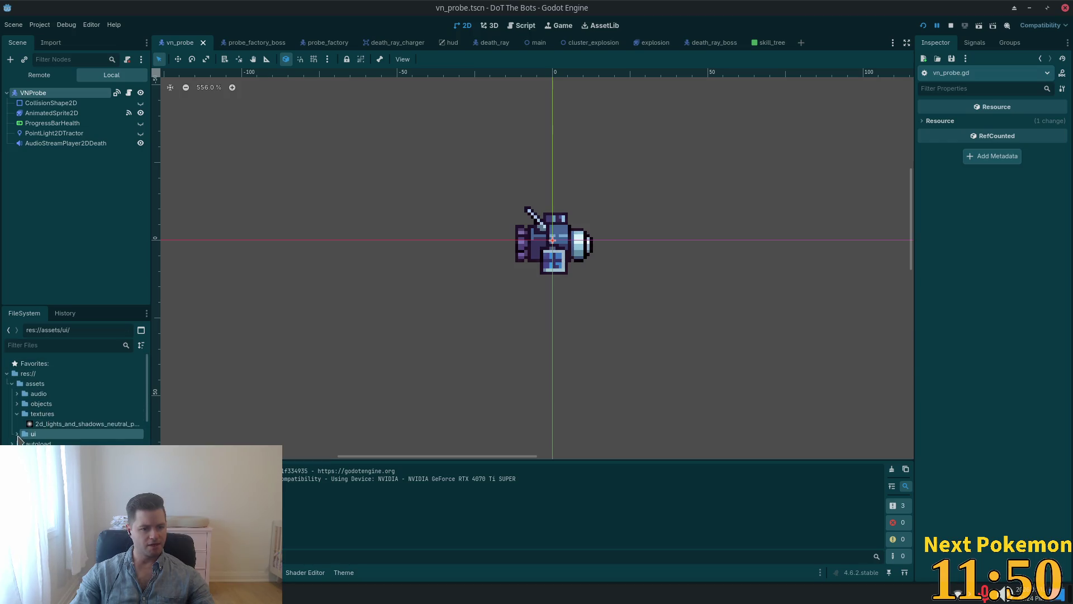
click(17, 434)
scroll(63, 435, down, 1)
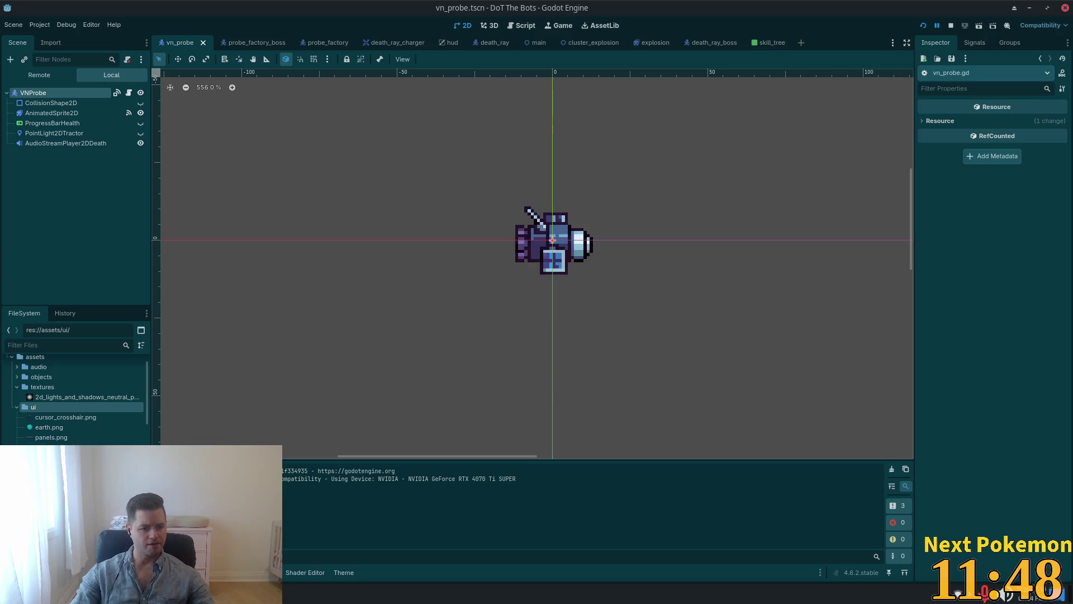
click(53, 447)
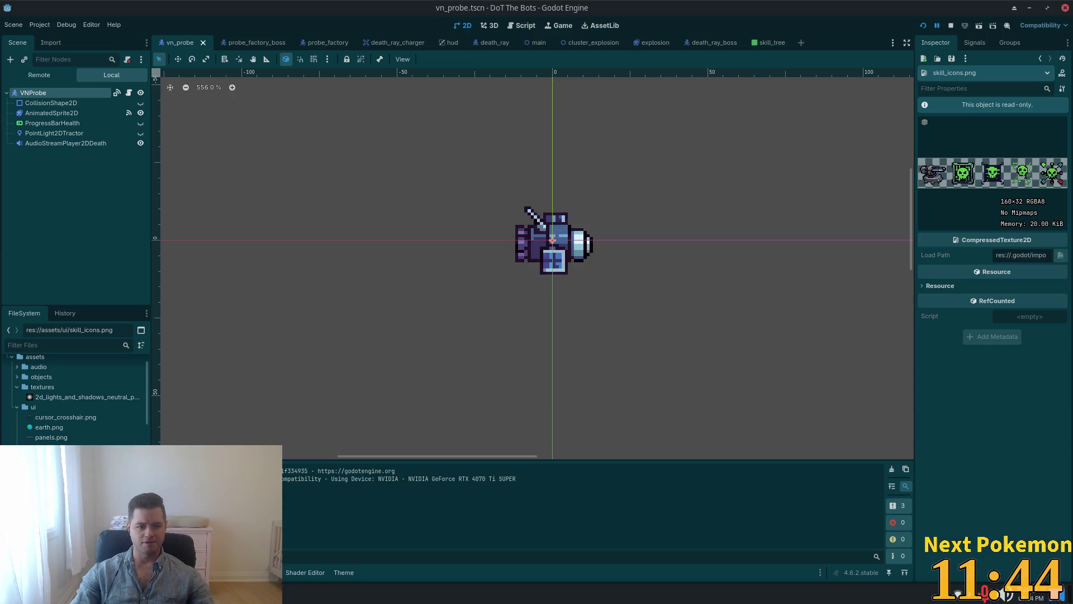
key(alt+Tab)
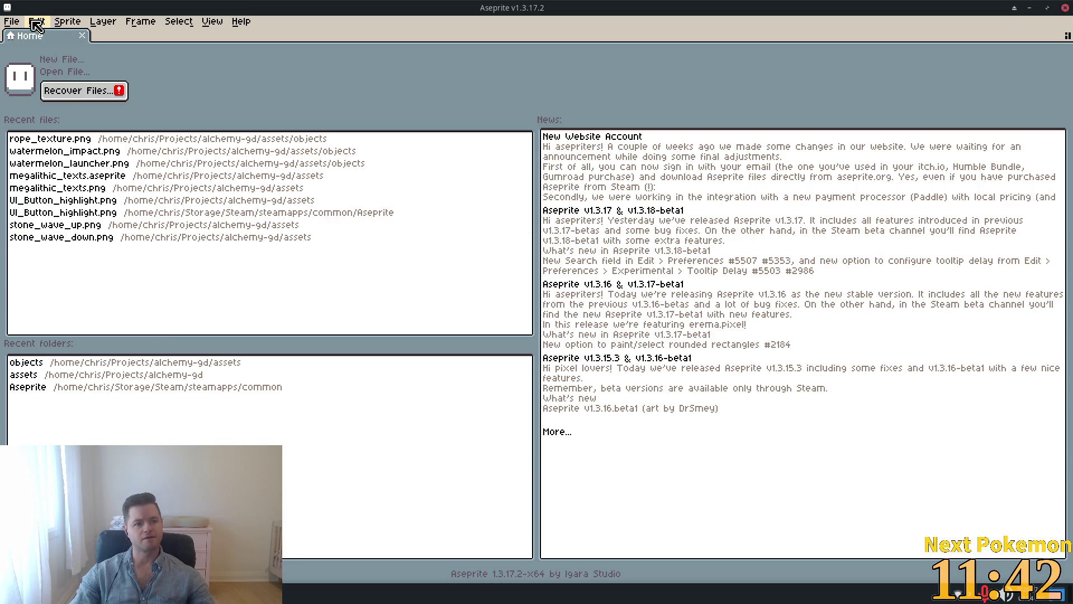
Step: Cancel the accidental New Sprite dialog and open skill_icons.png from the ui folder via File > Open
click(11, 22)
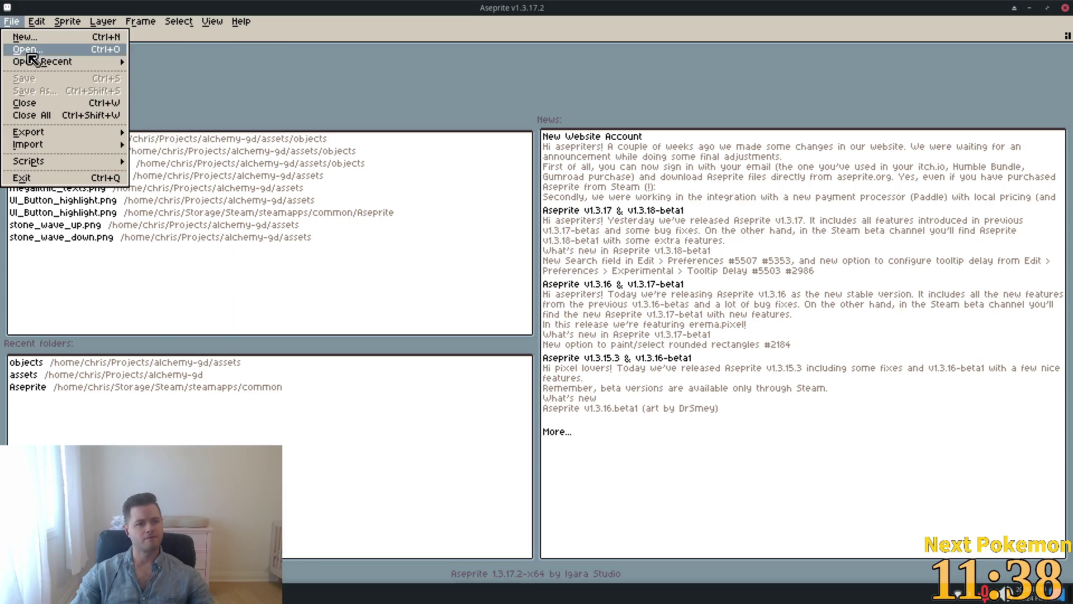
mouse_move(33, 58)
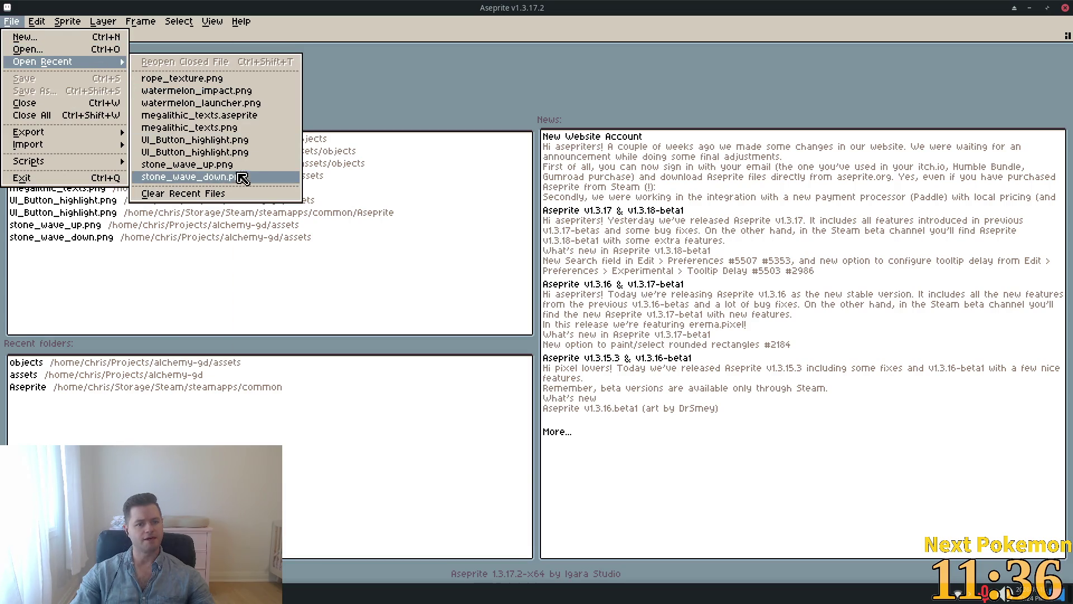
click(64, 38)
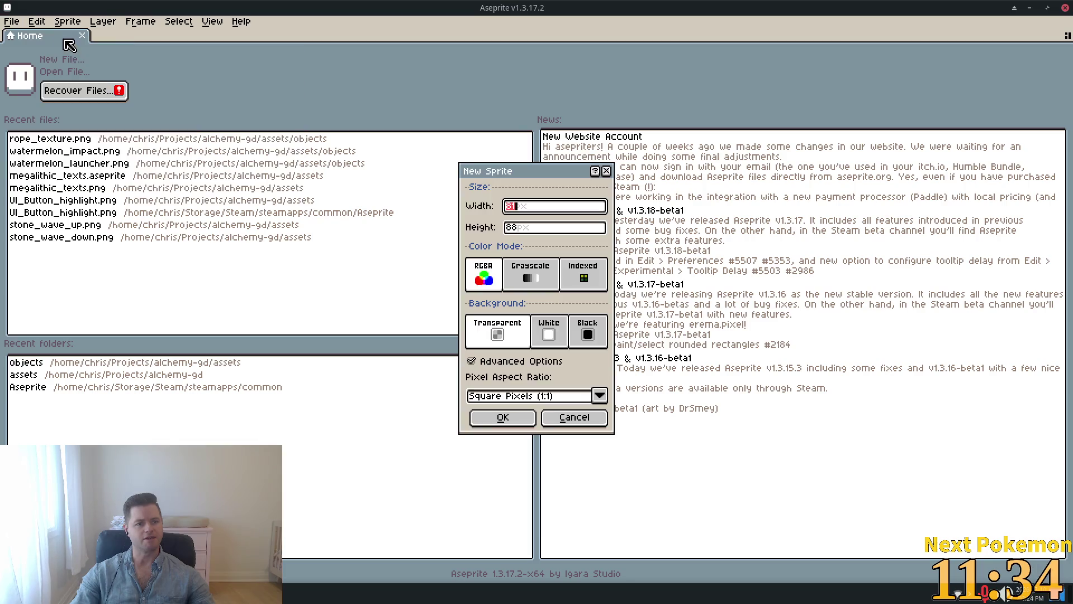
click(606, 171)
click(11, 21)
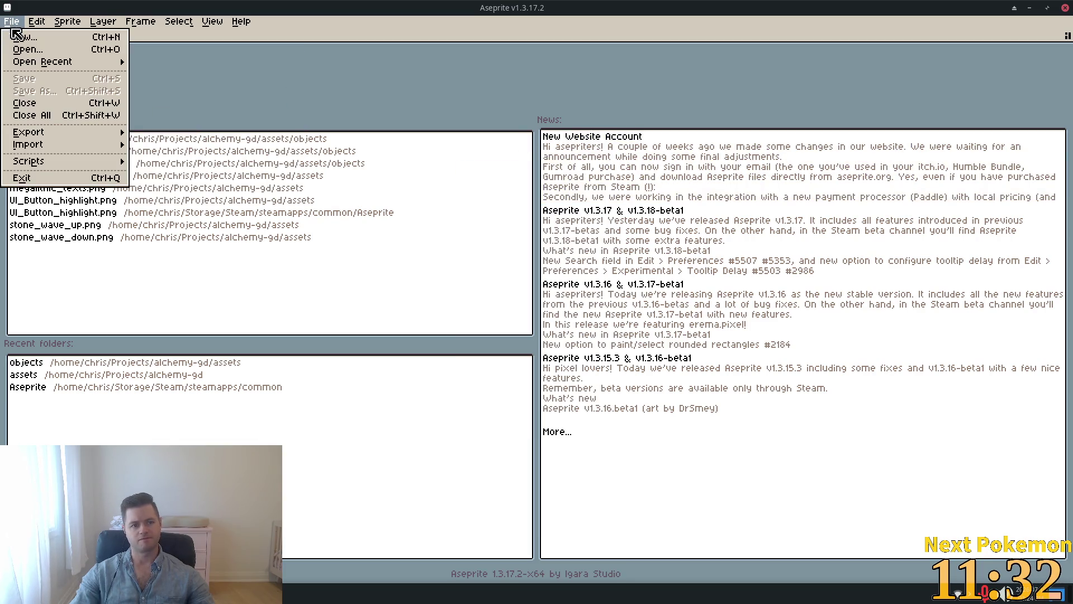
click(28, 47)
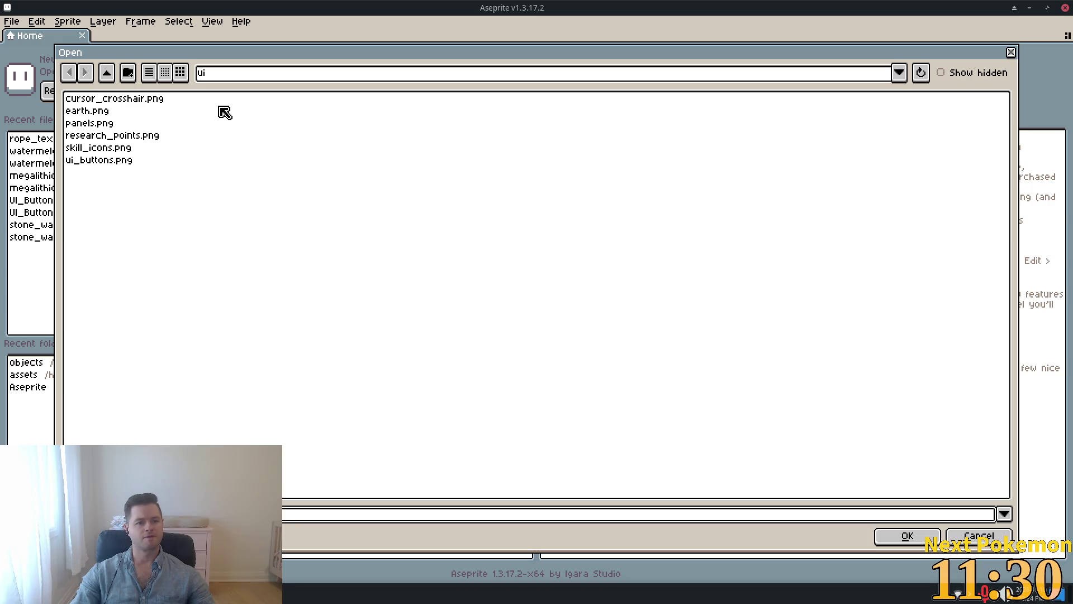
double_click(112, 148)
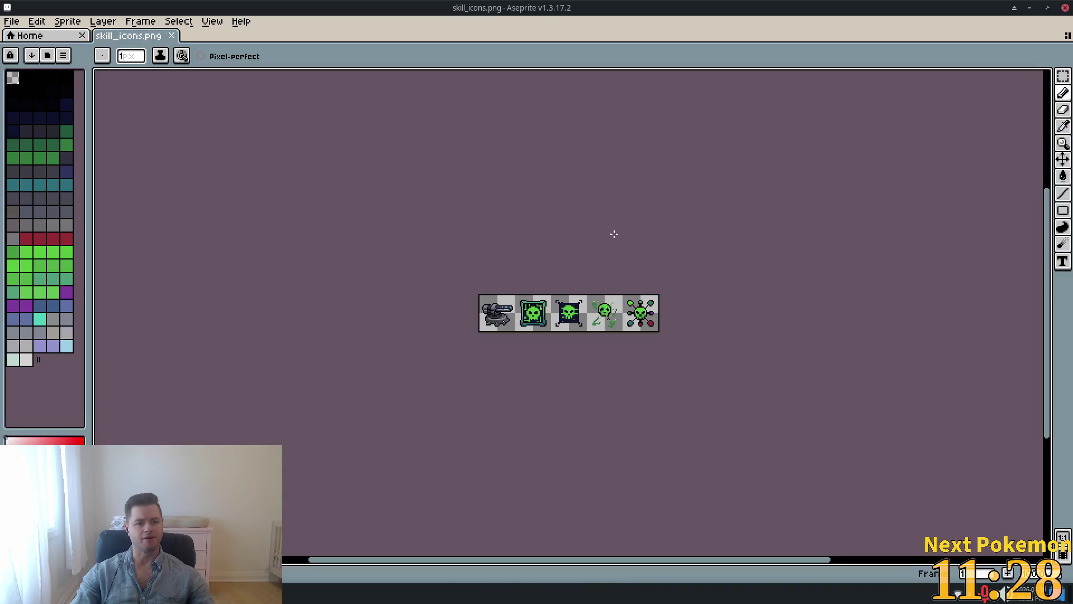
Step: Resize the skill_icons.png canvas to 192 px wide, anchored left so the empty slot is on the right
scroll(702, 330, up, 3)
scroll(719, 347, down, 6)
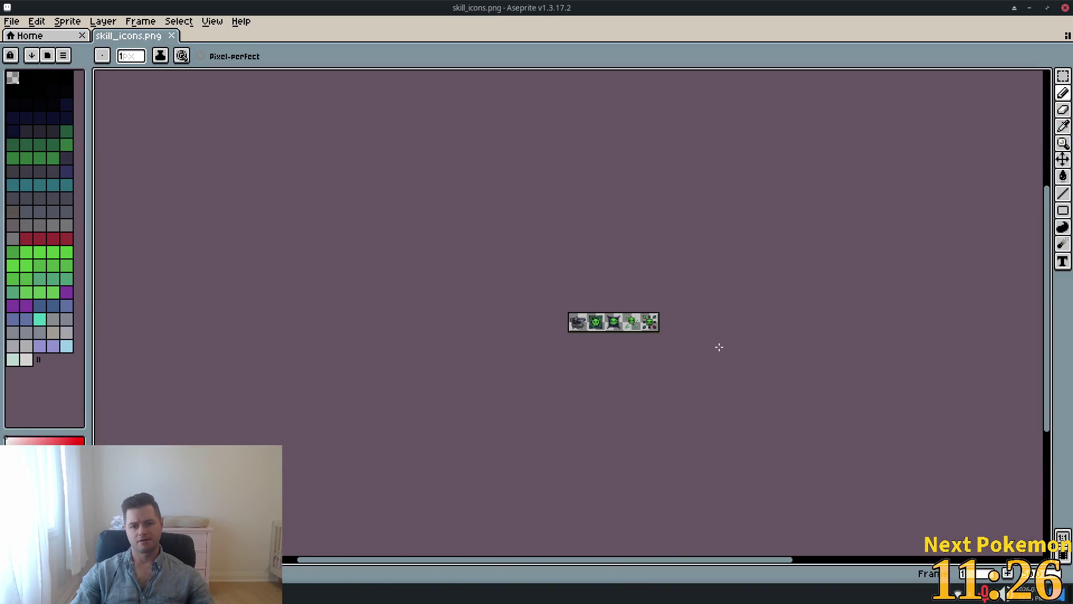
scroll(723, 347, up, 3)
scroll(721, 345, up, 2)
scroll(654, 380, left, 3)
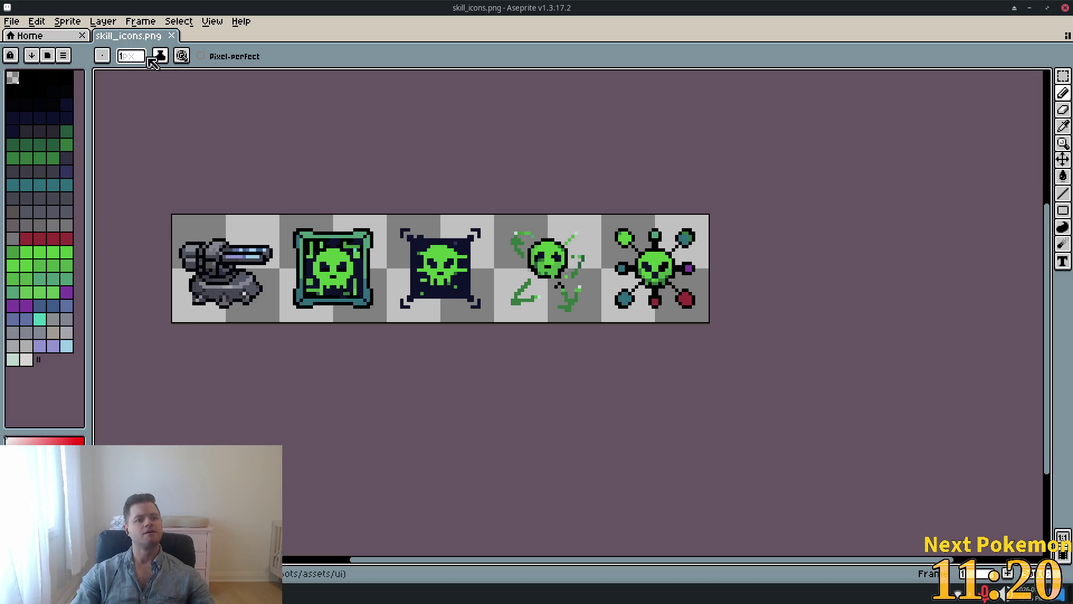
click(83, 22)
mouse_move(140, 22)
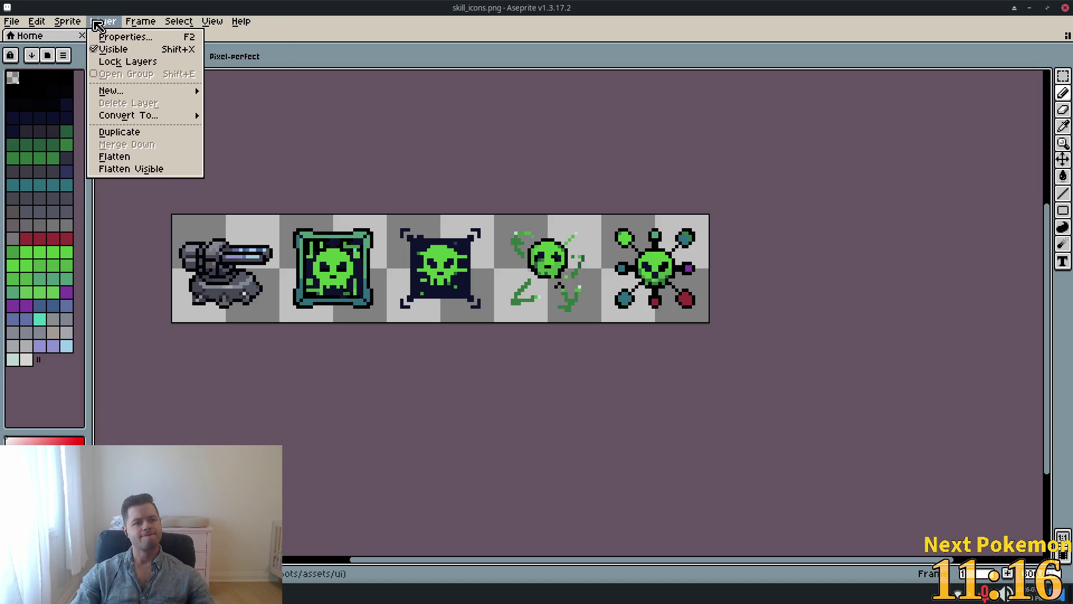
mouse_move(62, 25)
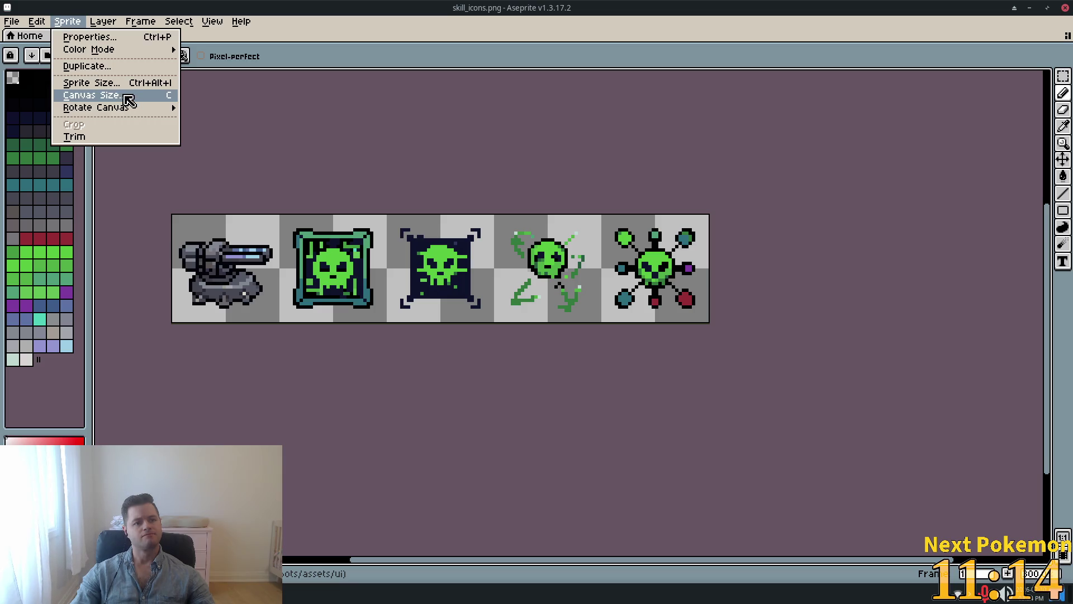
click(92, 95)
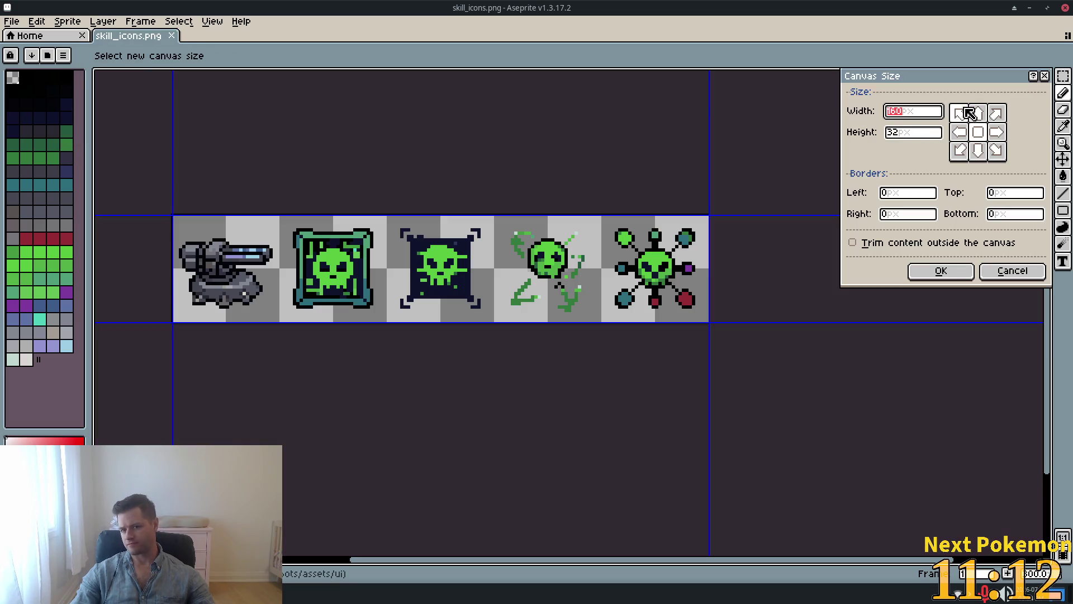
click(919, 119)
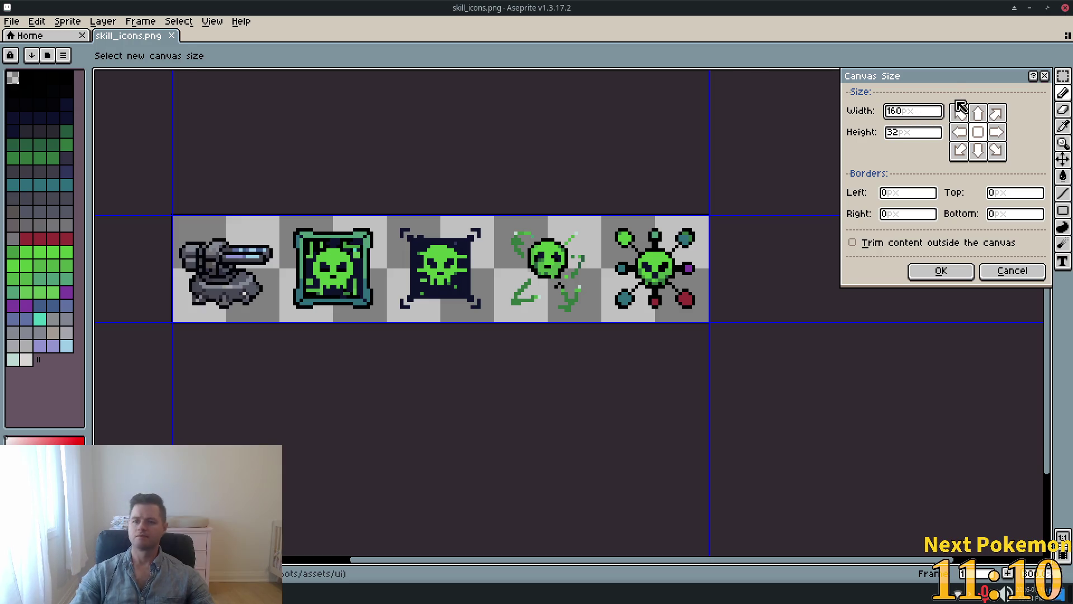
key(Left)
key(Left)
key(Delete)
key(Delete)
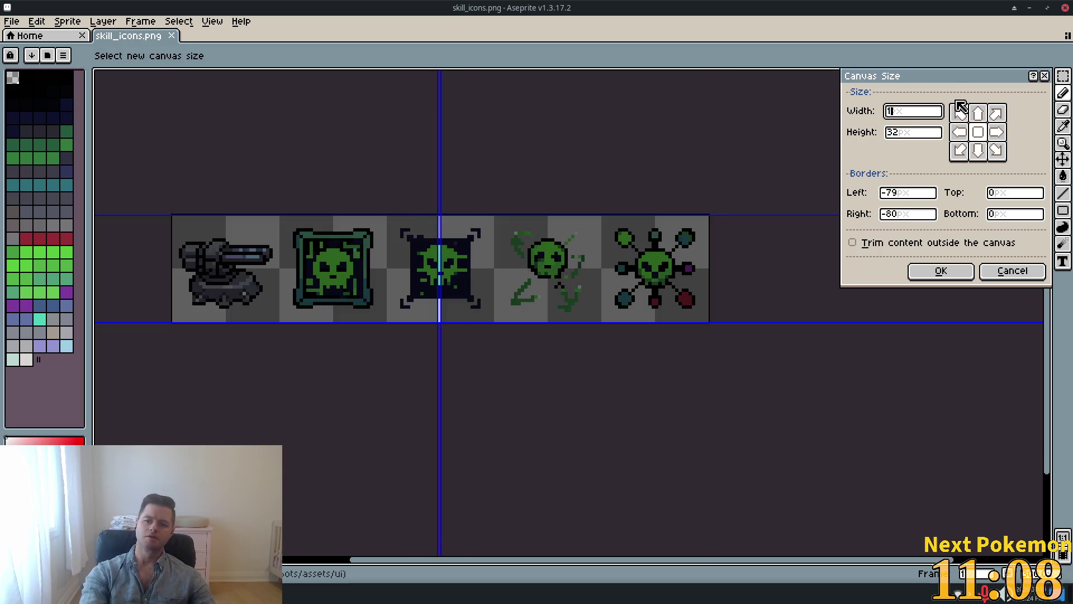
text(92)
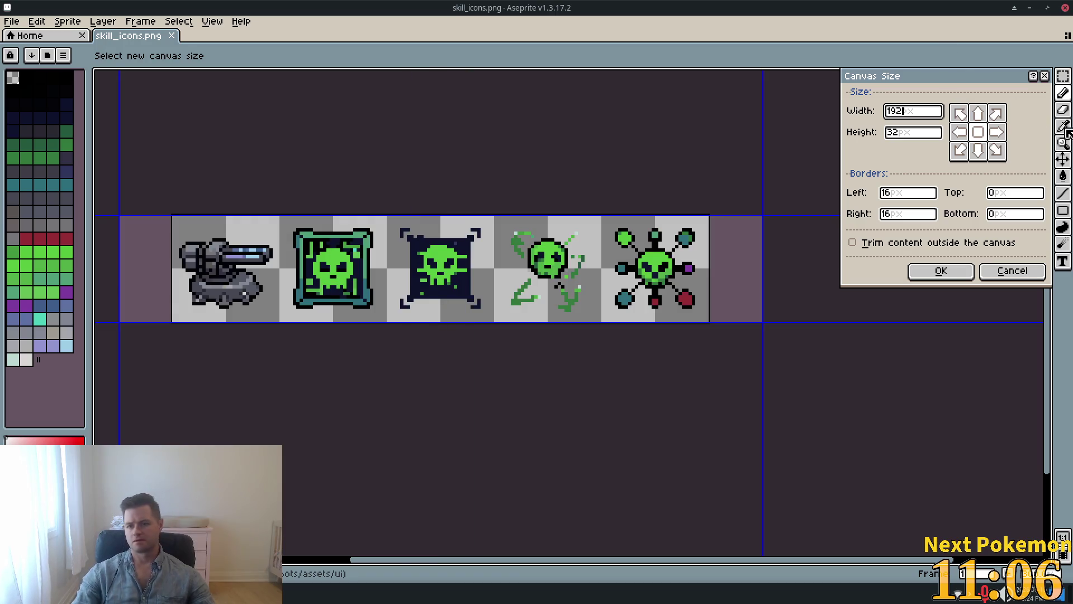
click(959, 132)
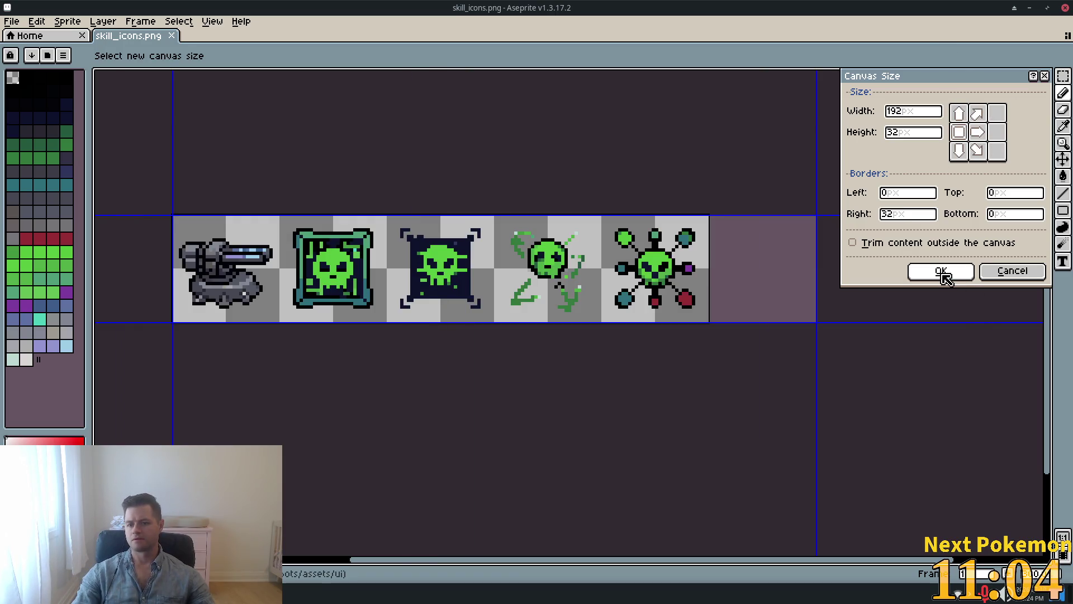
click(944, 270)
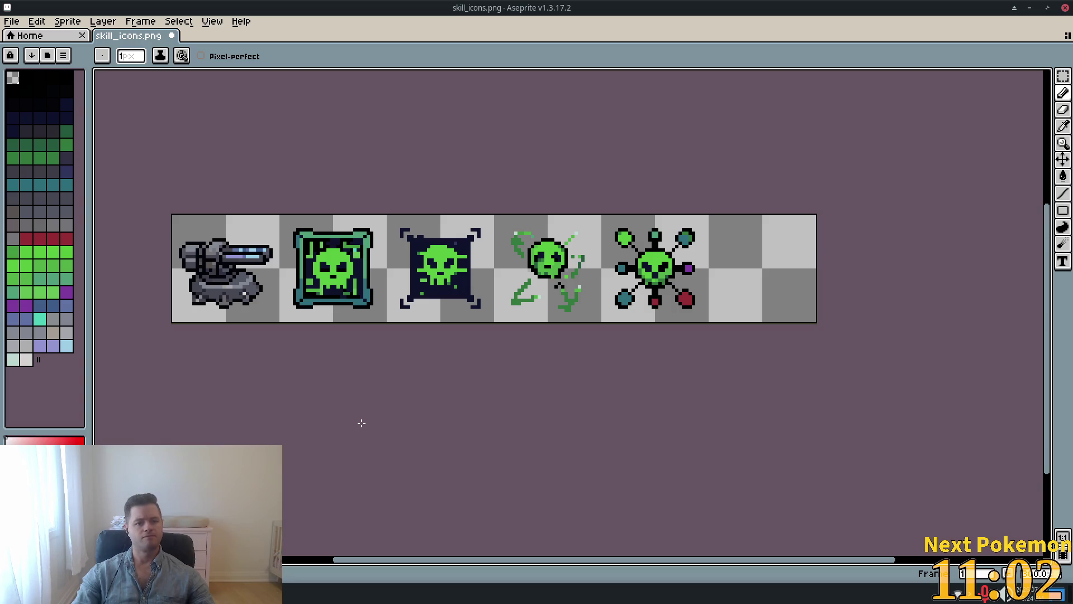
key(alt+Tab)
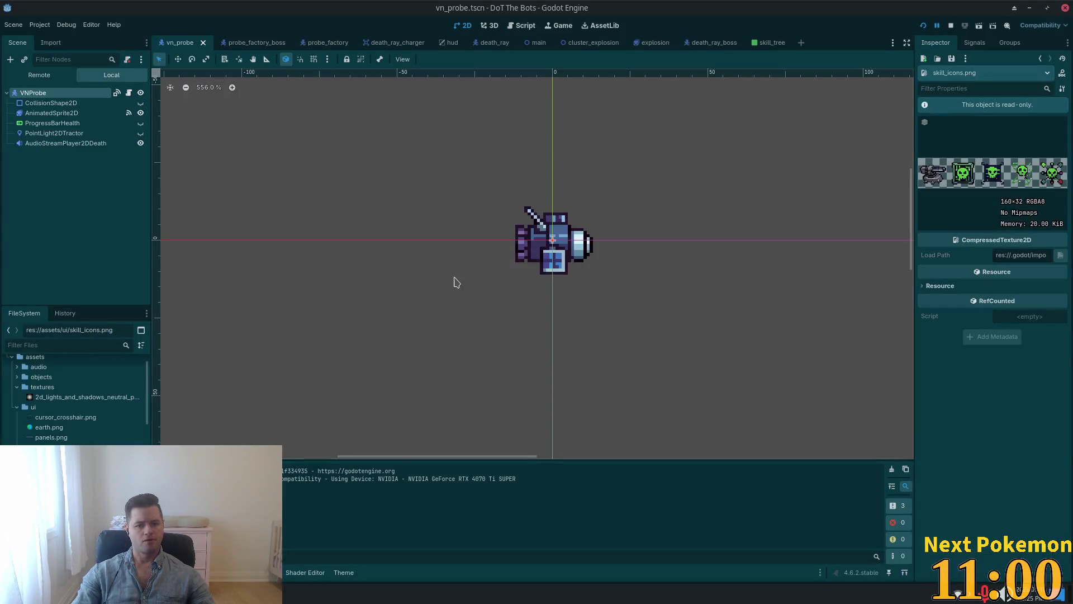
Step: Copy the generated natural-resources icon sheet image in PixelLab, then return to Aseprite
key(alt+Tab)
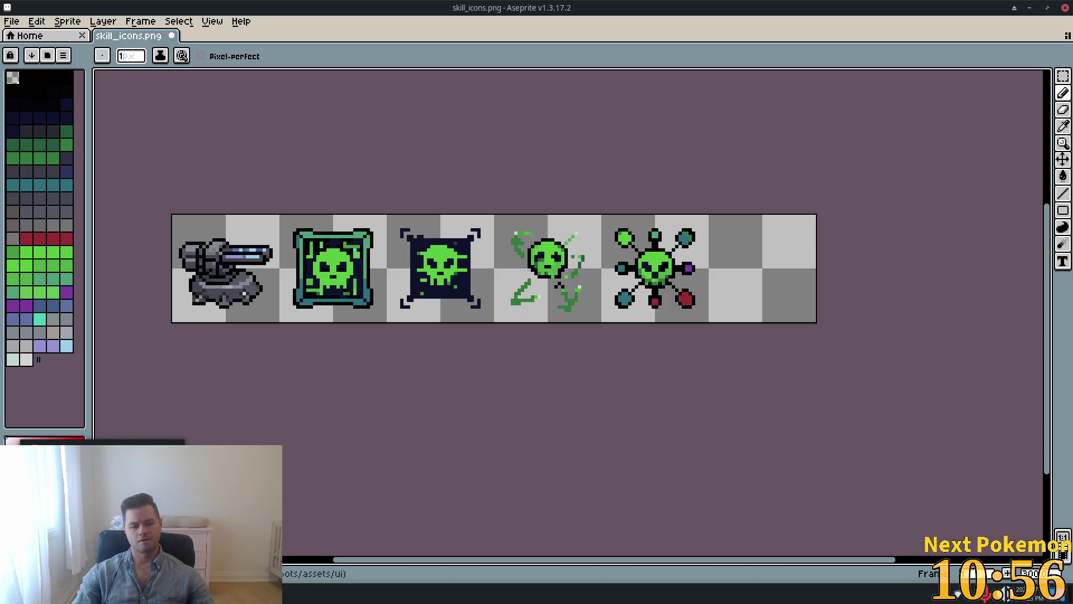
key(alt+Tab)
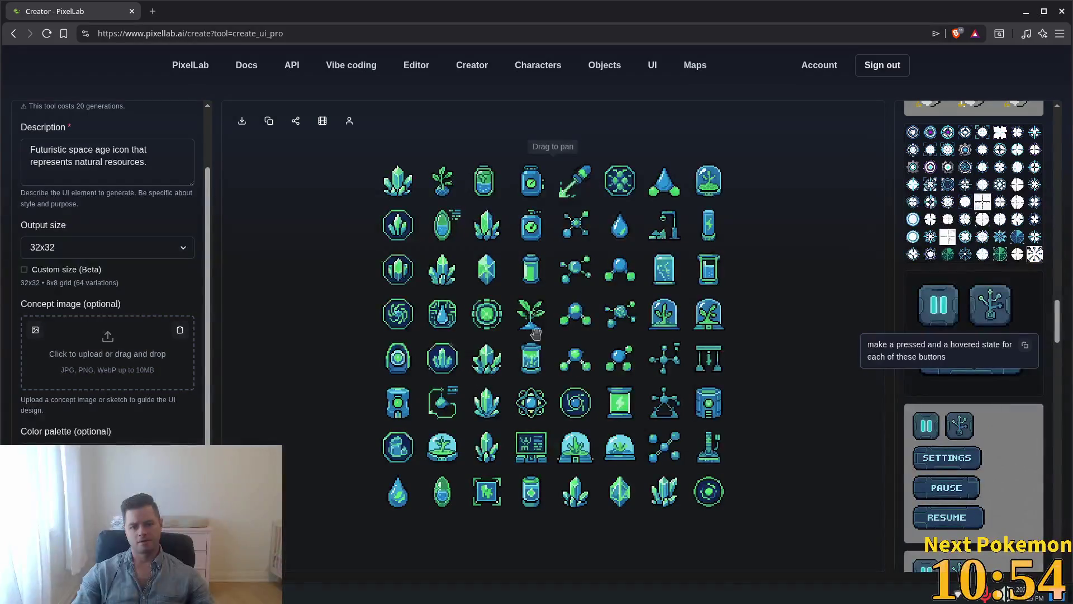
right_click(559, 329)
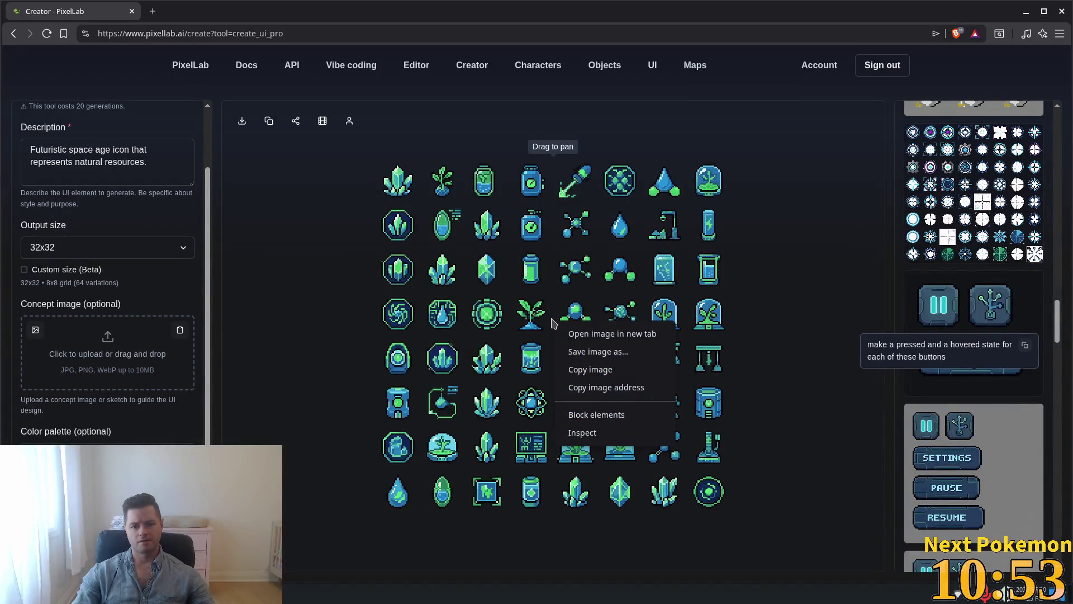
click(593, 370)
key(alt+Tab)
key(alt+Tab)
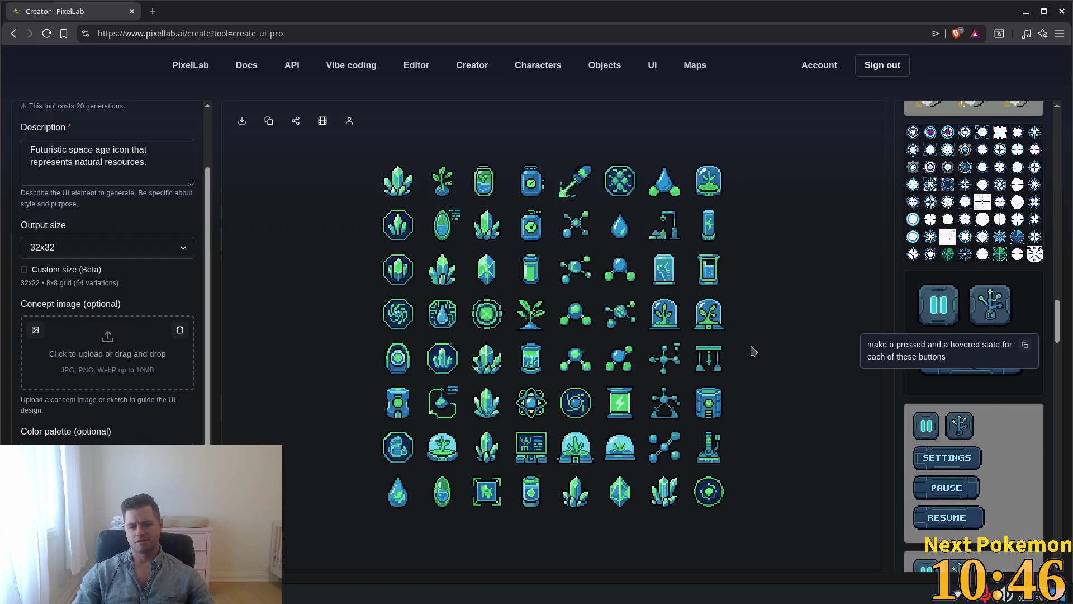
key(alt+Tab)
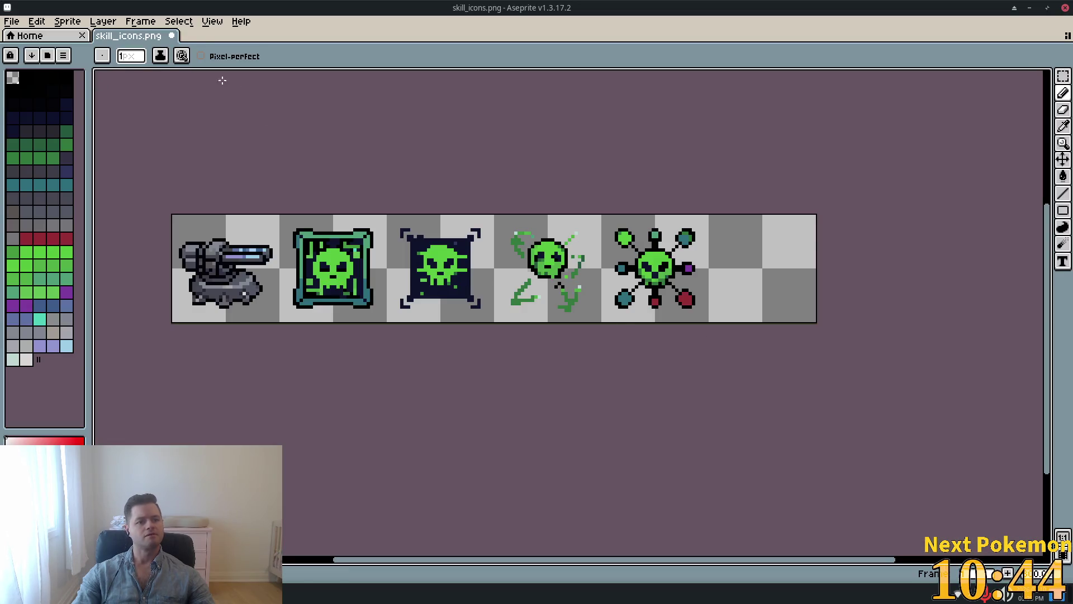
key(alt+f)
Step: Create a new 256x256 sprite and paste the PixelLab icon sheet into it
key(Return)
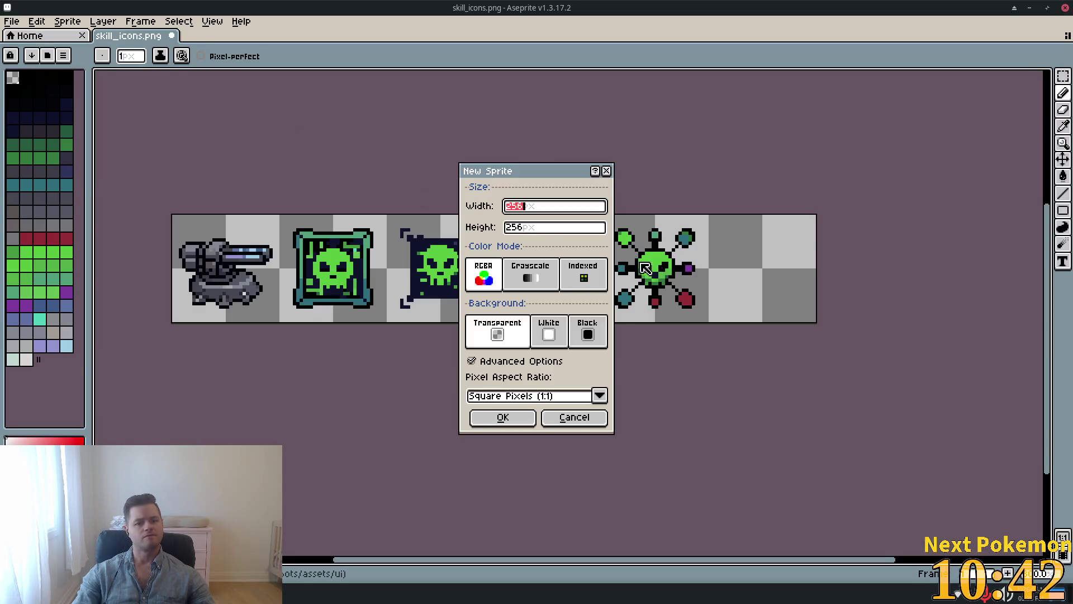
click(503, 418)
key(ctrl+v)
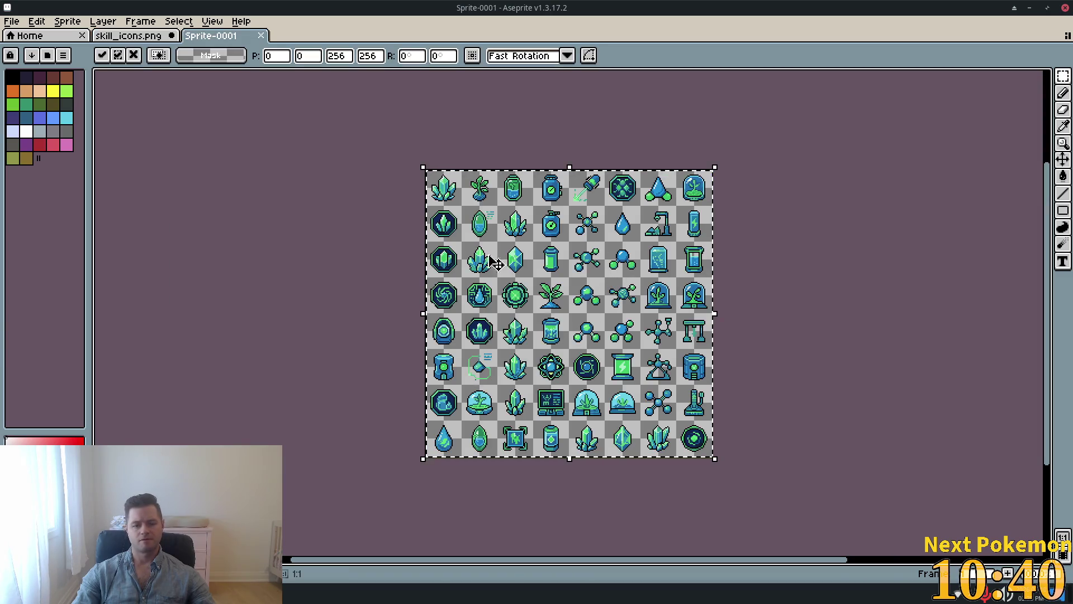
Step: Drop the pasted sheet and rectangle-select the circuit-framed water-drop icon
scroll(283, 232, up, 7)
scroll(283, 233, down, 5)
drag(283, 233, 227, 168)
scroll(481, 242, up, 2)
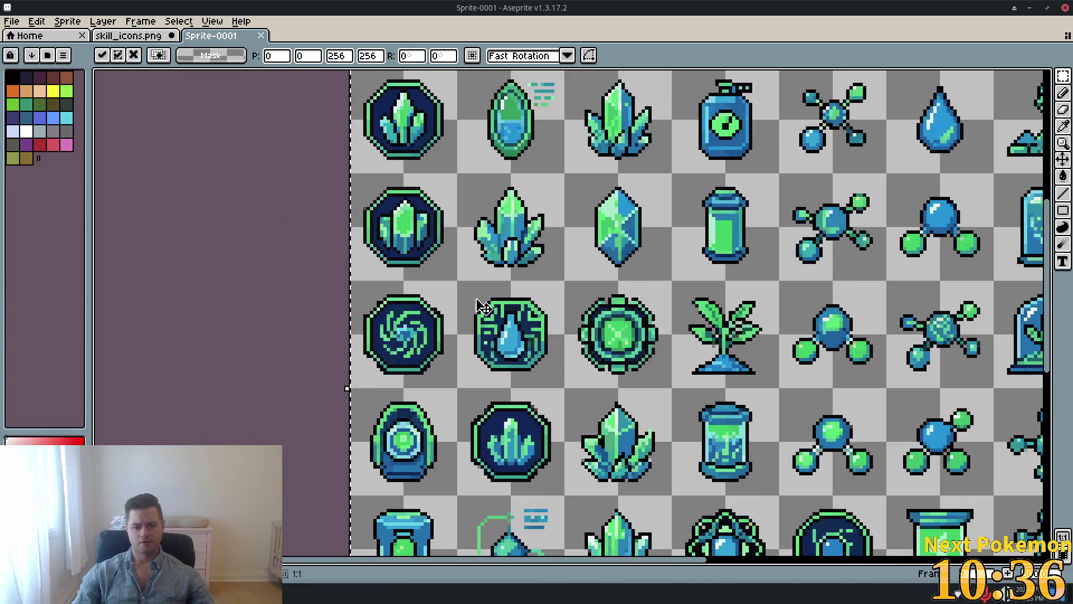
scroll(855, 297, down, 4)
mouse_move(857, 294)
mouse_down()
mouse_move(836, 301)
mouse_move(855, 337)
mouse_up()
scroll(827, 301, up, 4)
scroll(826, 301, down, 2)
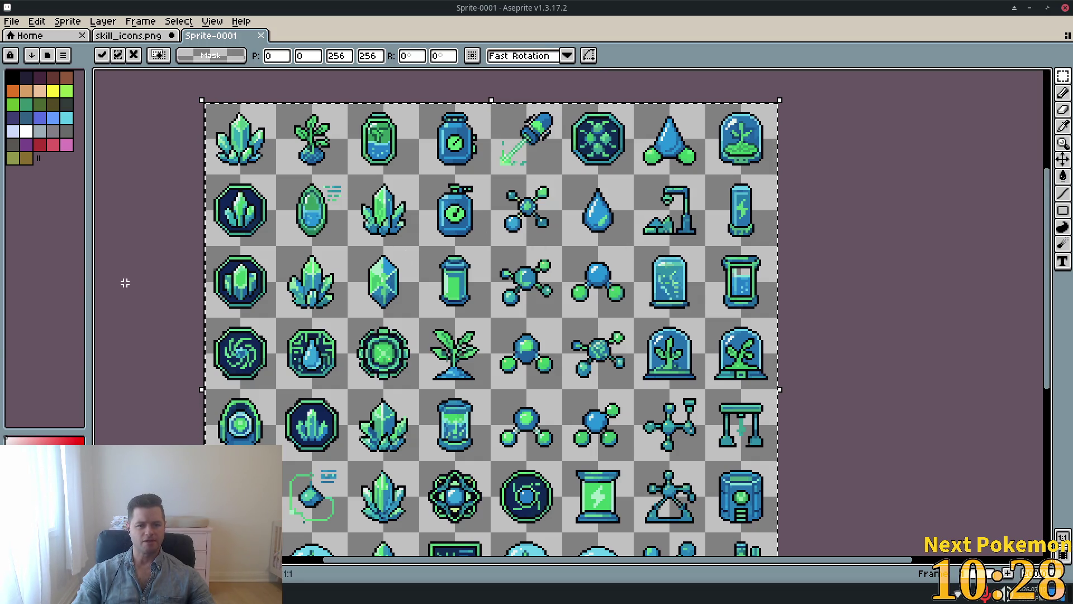
scroll(129, 277, up, 2)
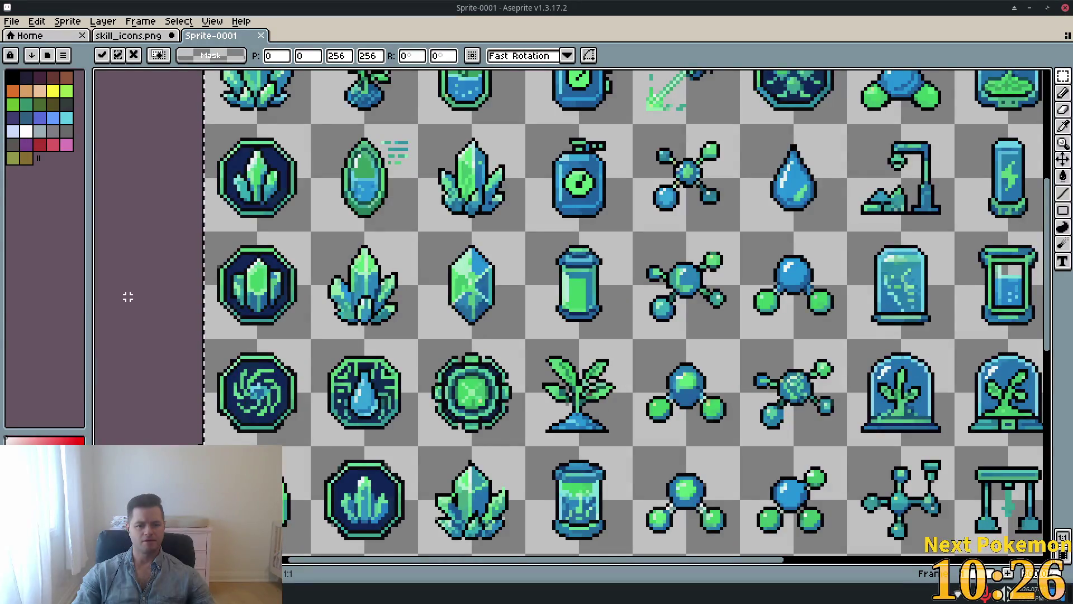
scroll(139, 241, up, 2)
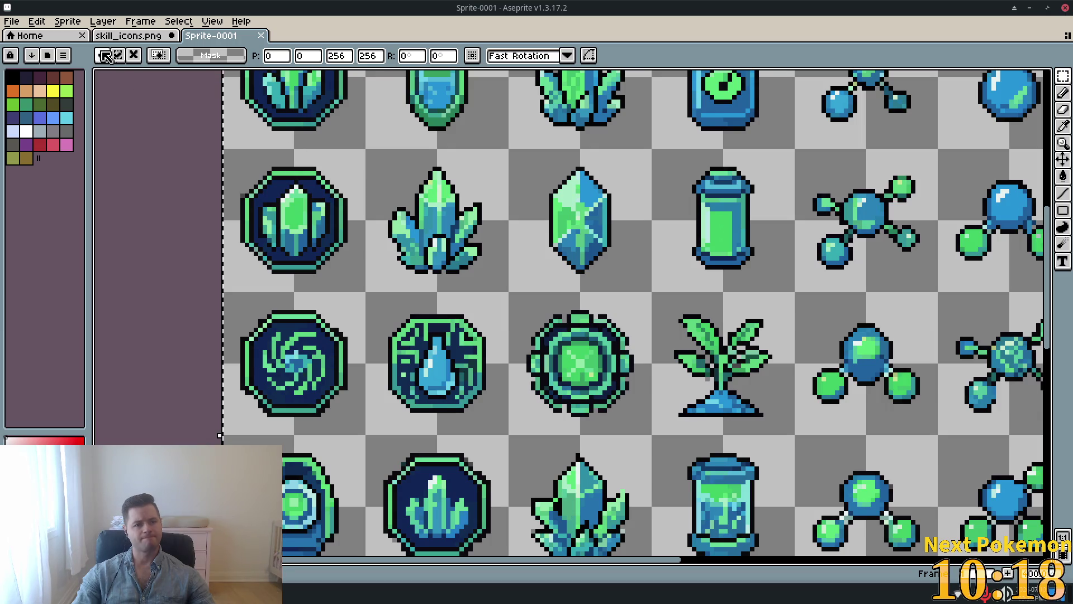
key(ctrl+d)
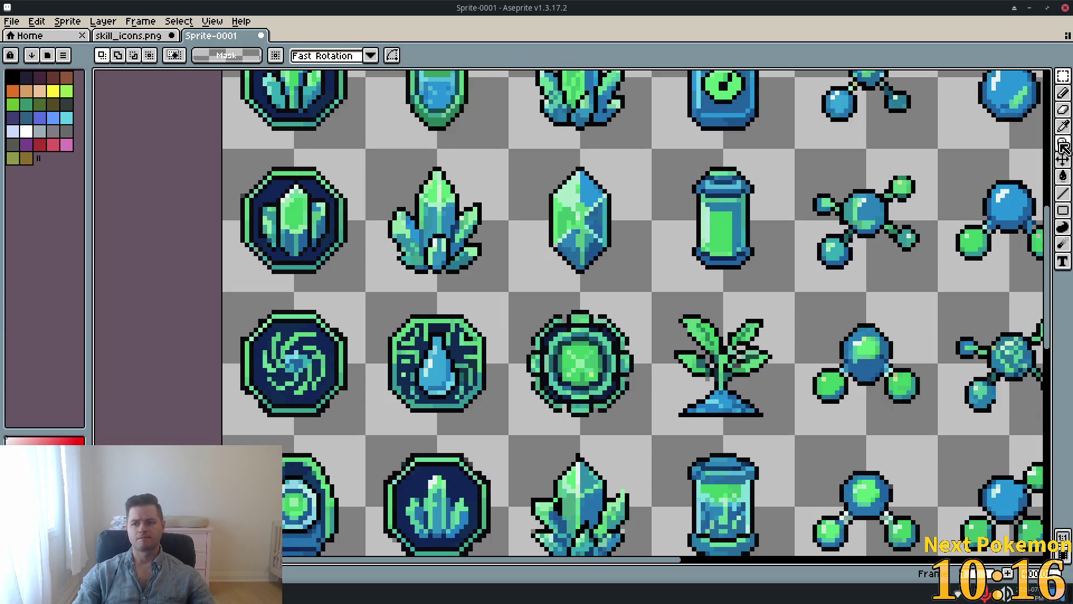
mouse_move(368, 292)
mouse_down()
mouse_move(475, 360)
mouse_move(505, 432)
mouse_up()
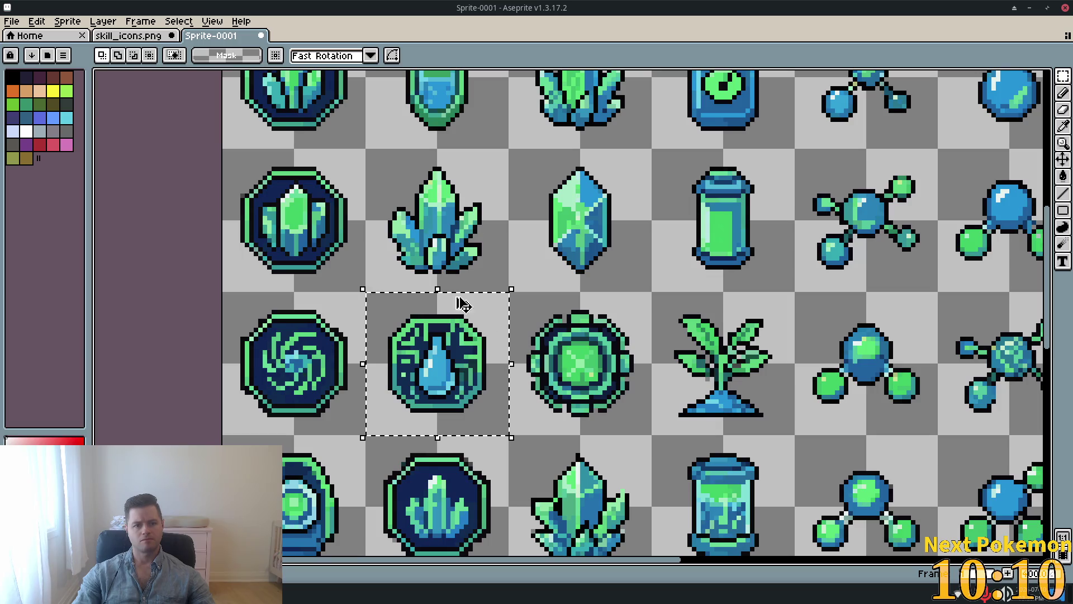
click(122, 35)
Step: Paste the water-drop icon into the sixth slot at 160,0 and save over skill_icons.png
key(ctrl+v)
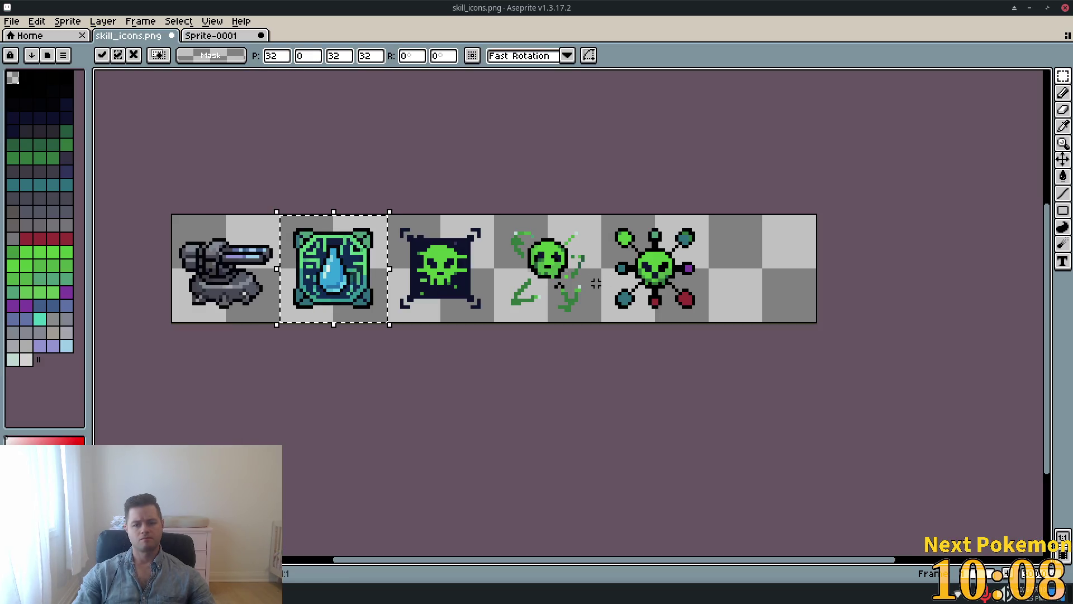
drag(334, 270, 762, 268)
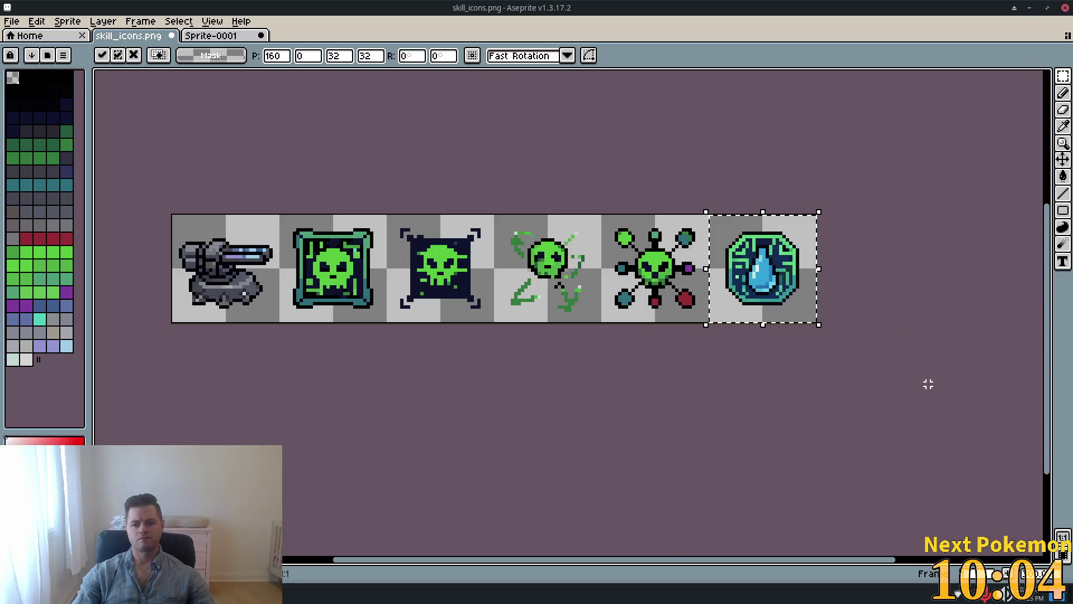
click(11, 21)
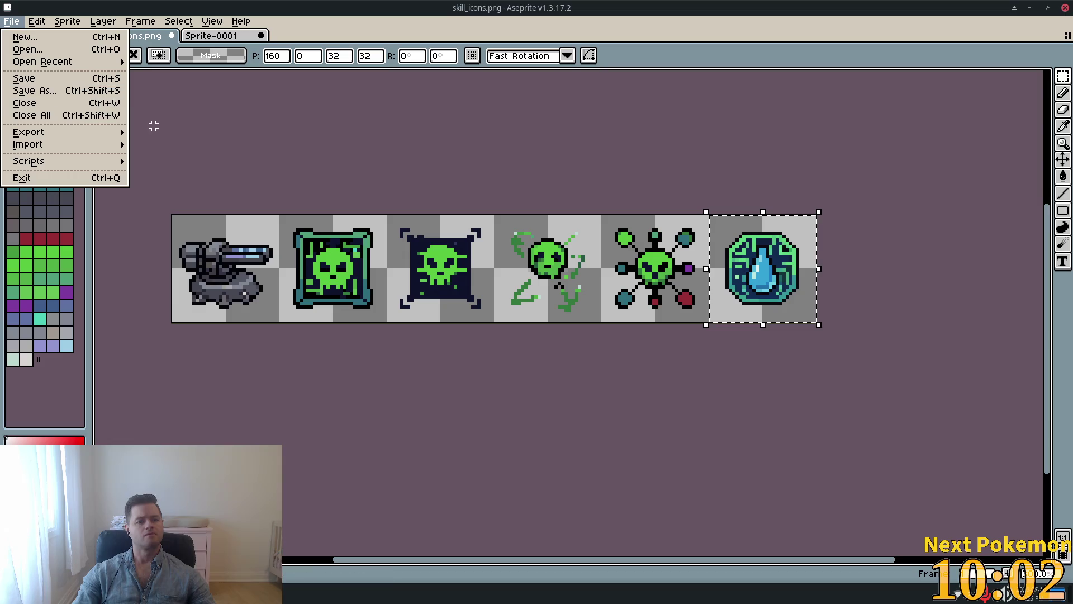
click(51, 94)
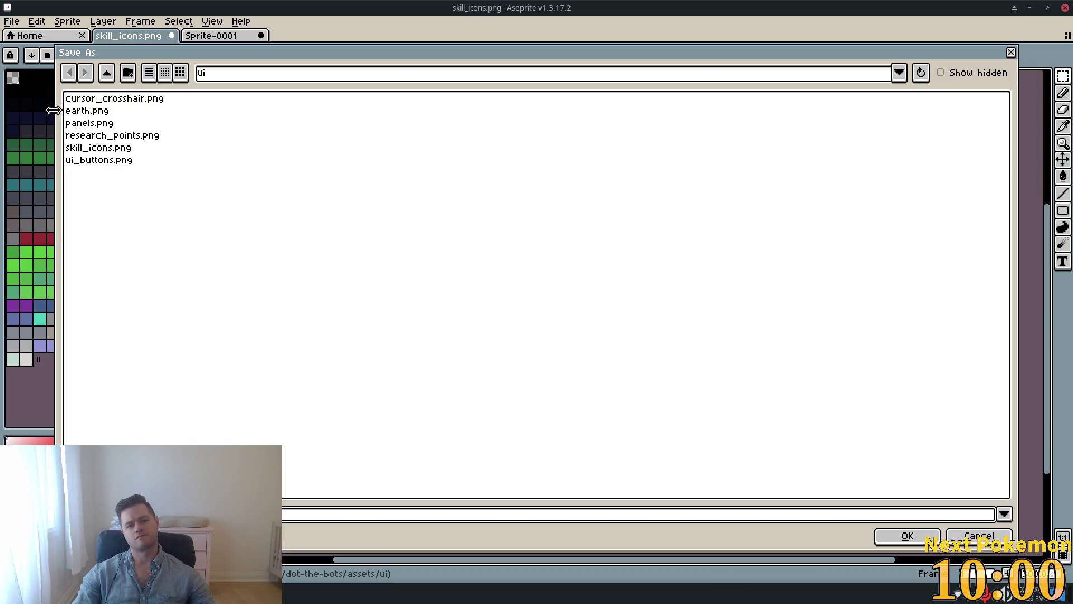
click(910, 536)
click(469, 328)
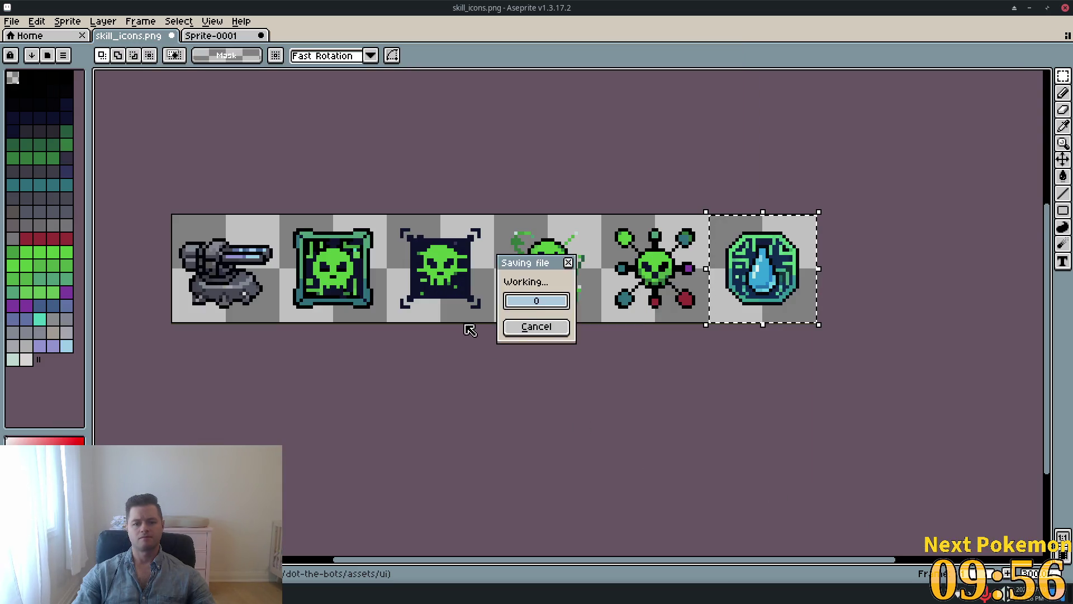
key(alt+Tab)
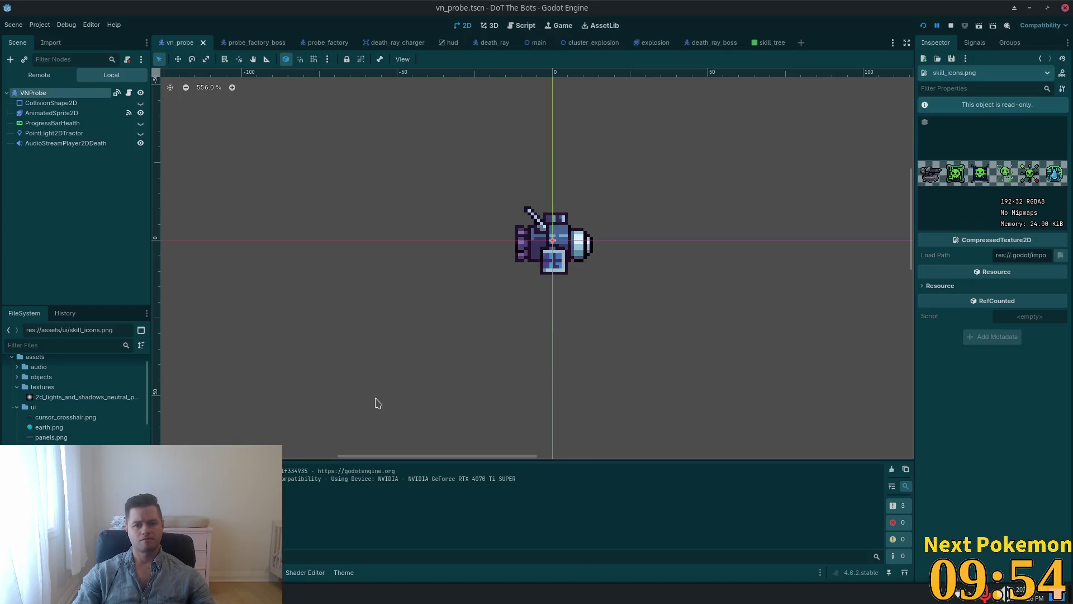
Step: In the skill_tree scene, make the UpgradeButton's icon texture a unique copy
click(765, 42)
scroll(438, 401, up, 6)
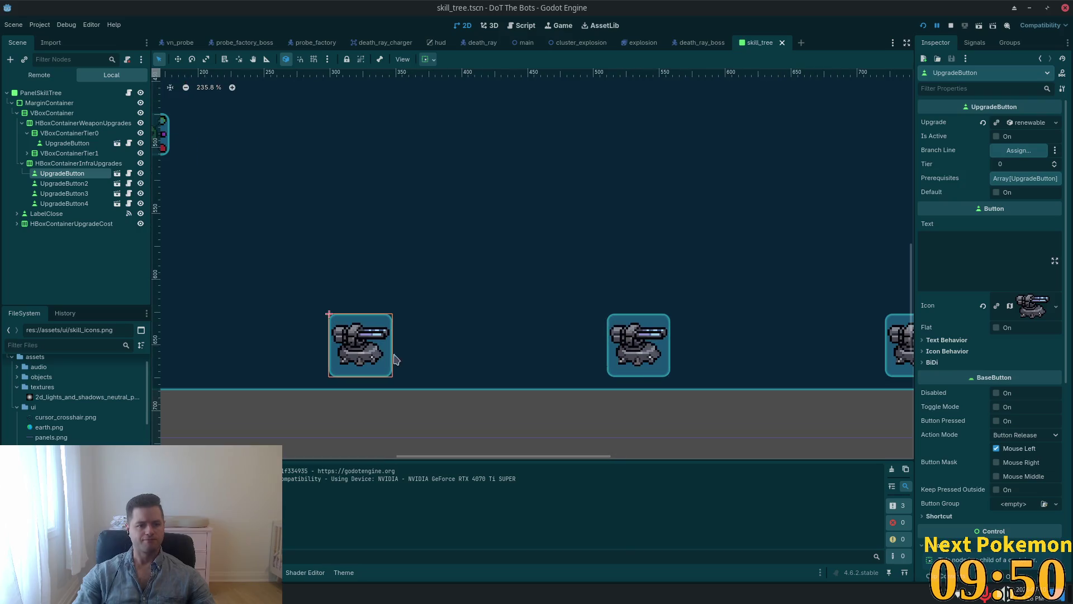
click(1056, 306)
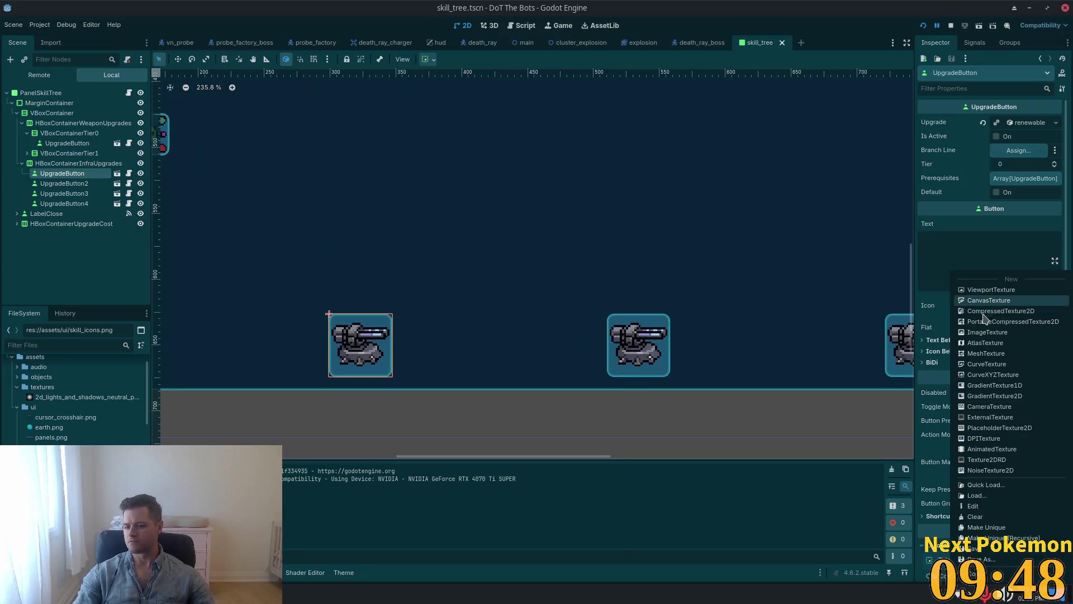
click(1049, 537)
click(580, 380)
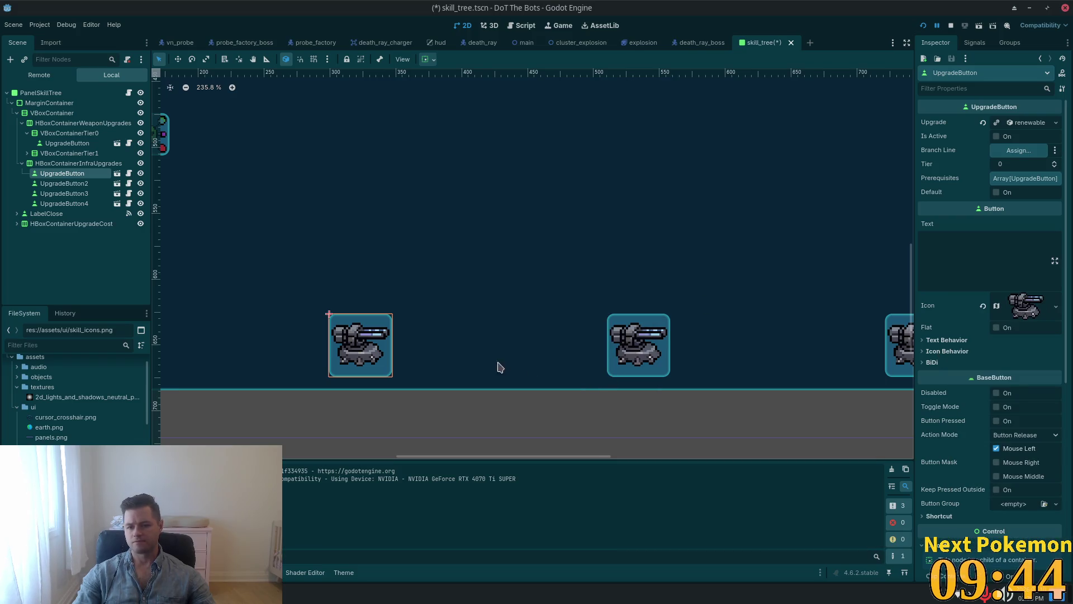
Step: Set the icon's atlas region to the water-drop tile at 165,5, sized 22x22
click(1028, 314)
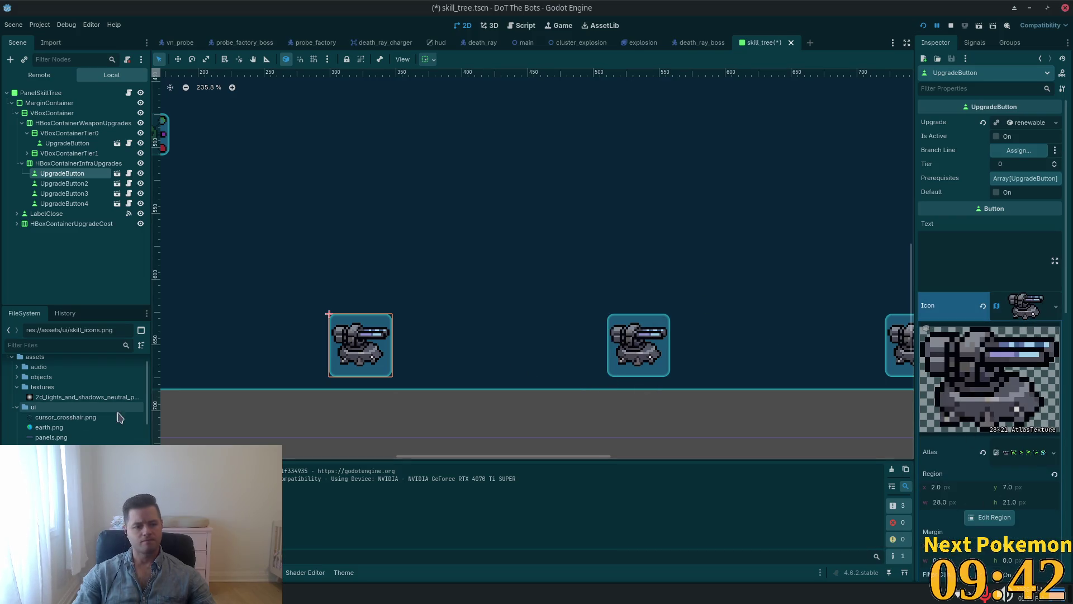
click(978, 519)
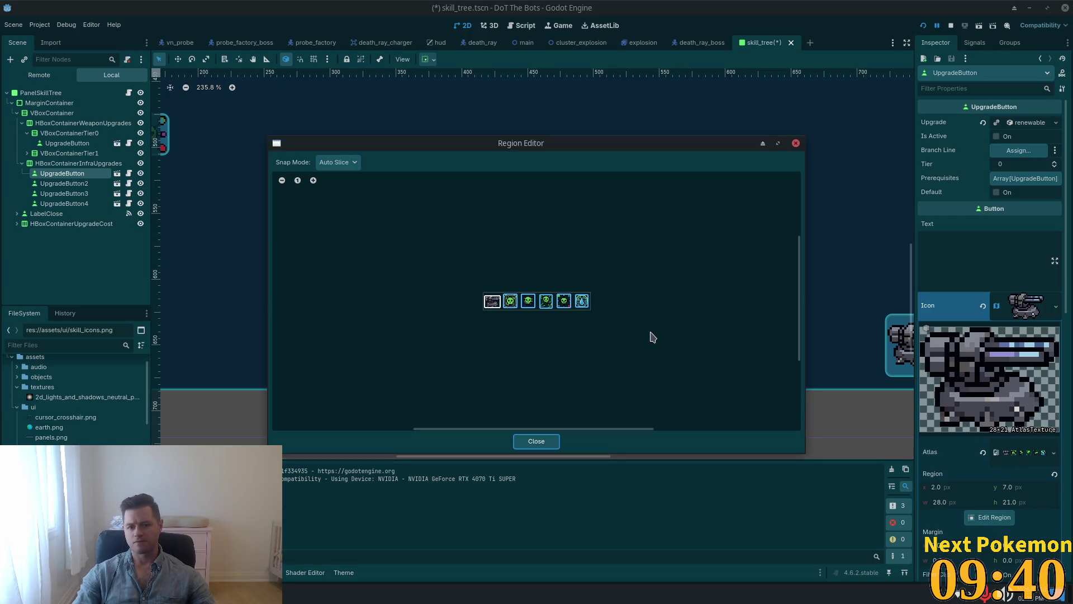
click(582, 302)
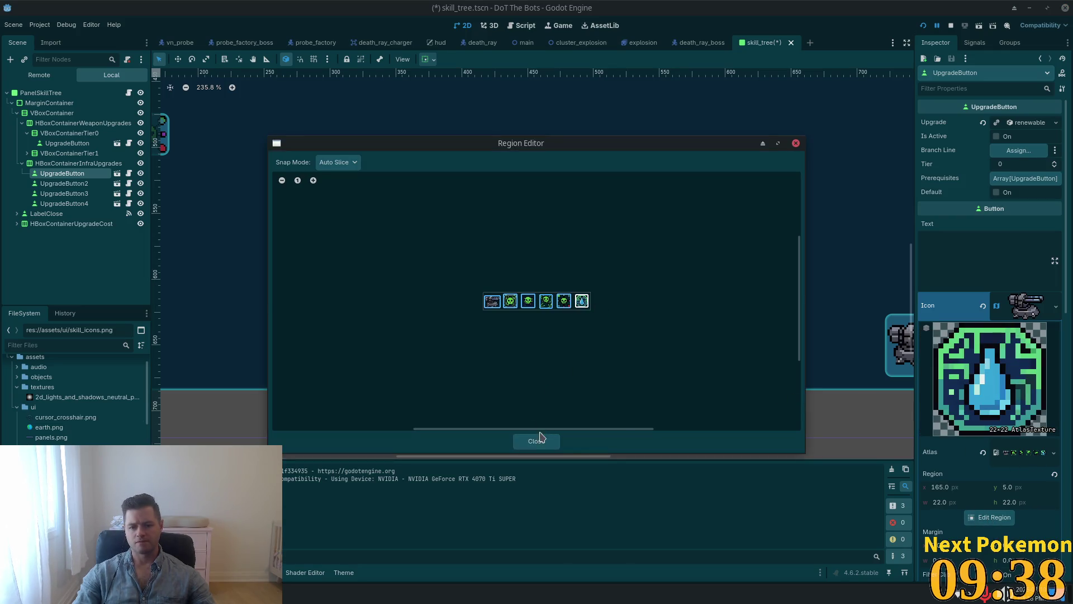
click(538, 441)
scroll(454, 323, down, 6)
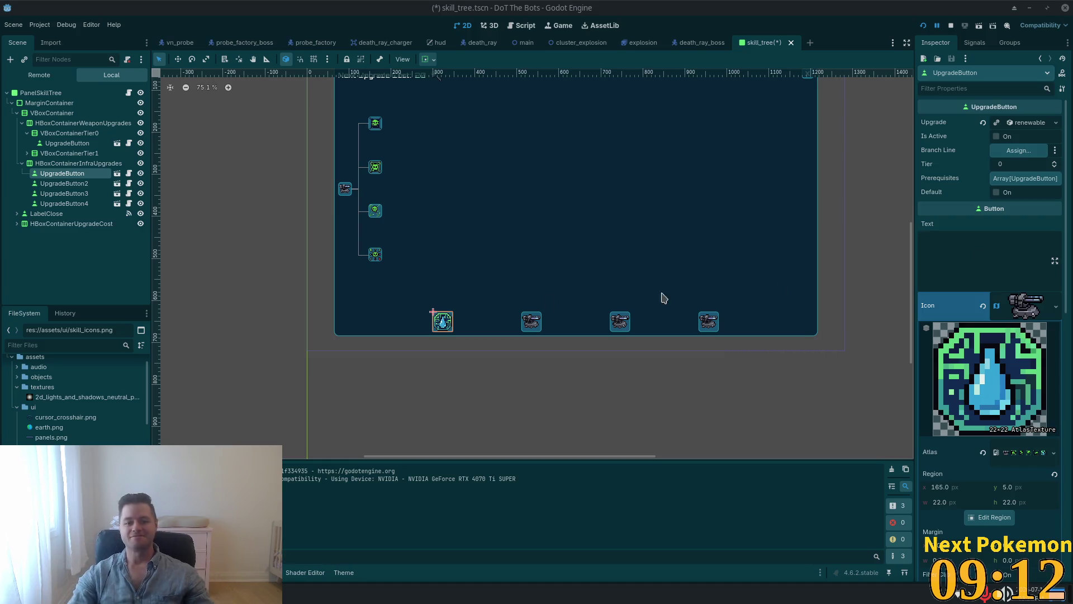
Step: Save skill_tree.tscn with Ctrl+S after dismissing the stray save dialog, then run the project
key(ctrl+shift+s)
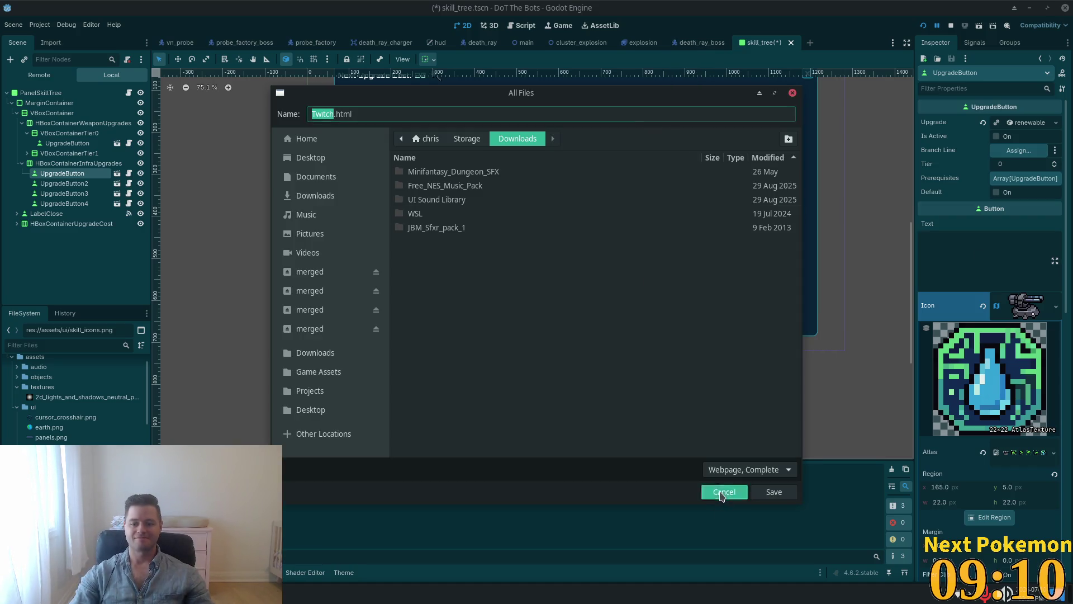
click(721, 492)
key(ctrl+s)
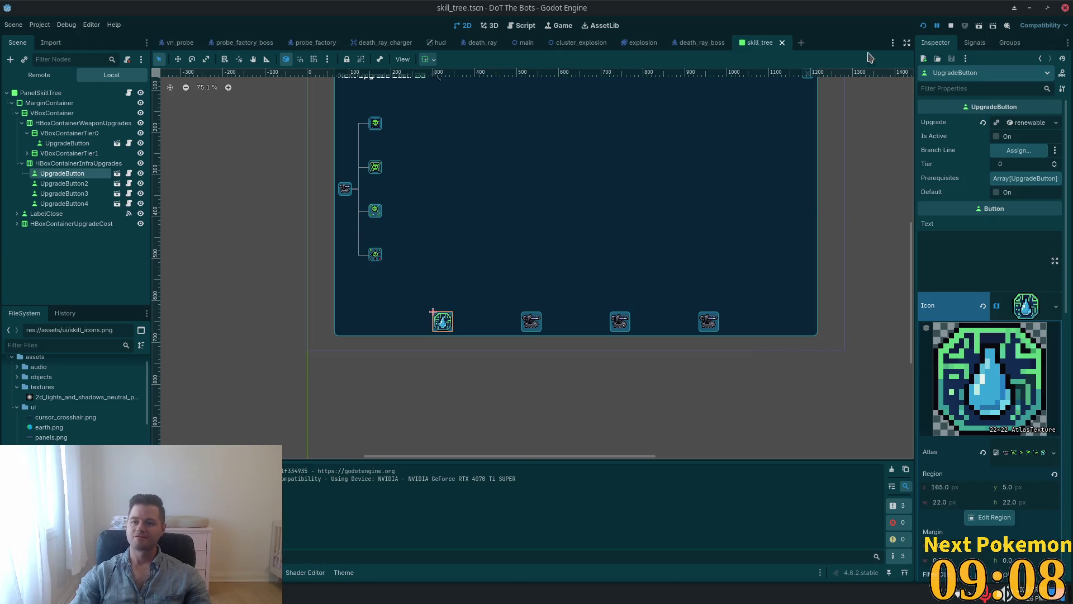
click(923, 27)
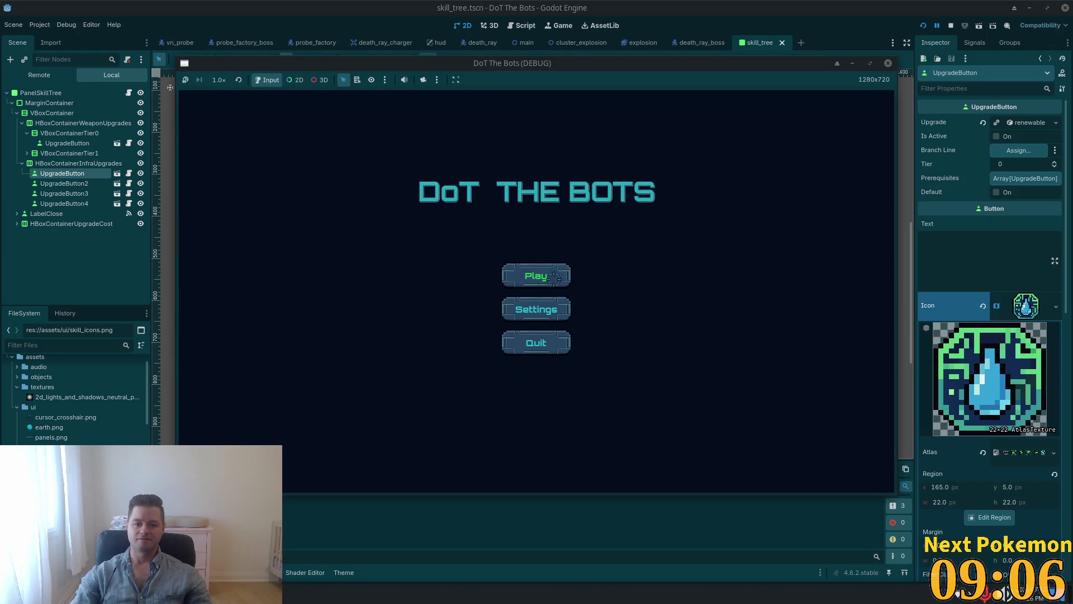
Step: Start a game, view the skill tree panel's water-drop icon, then switch to the browser
click(553, 278)
key(Tab)
mouse_move(363, 455)
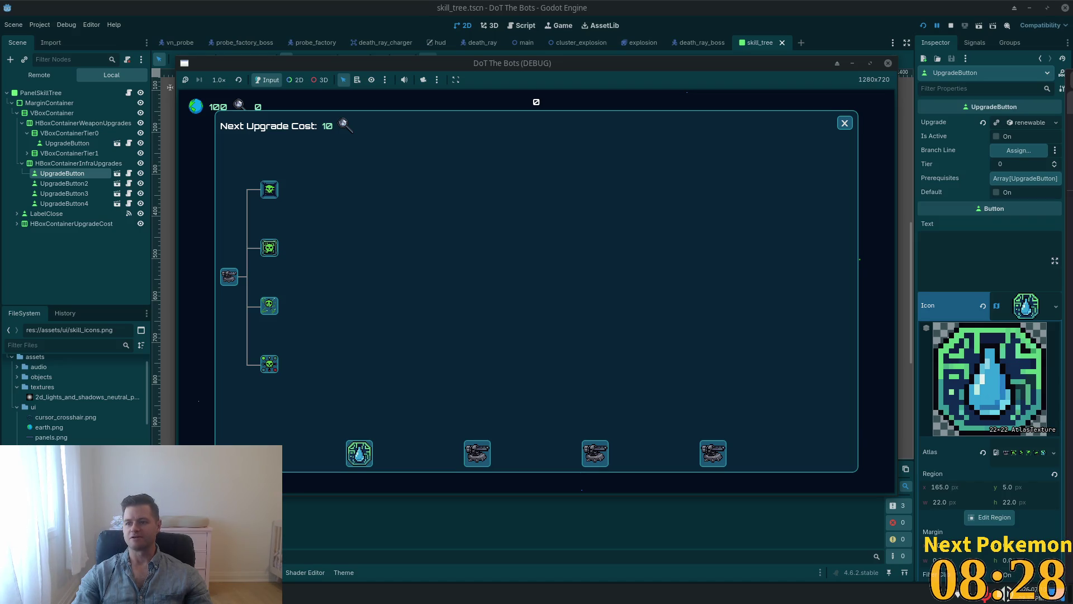
key(alt+Tab)
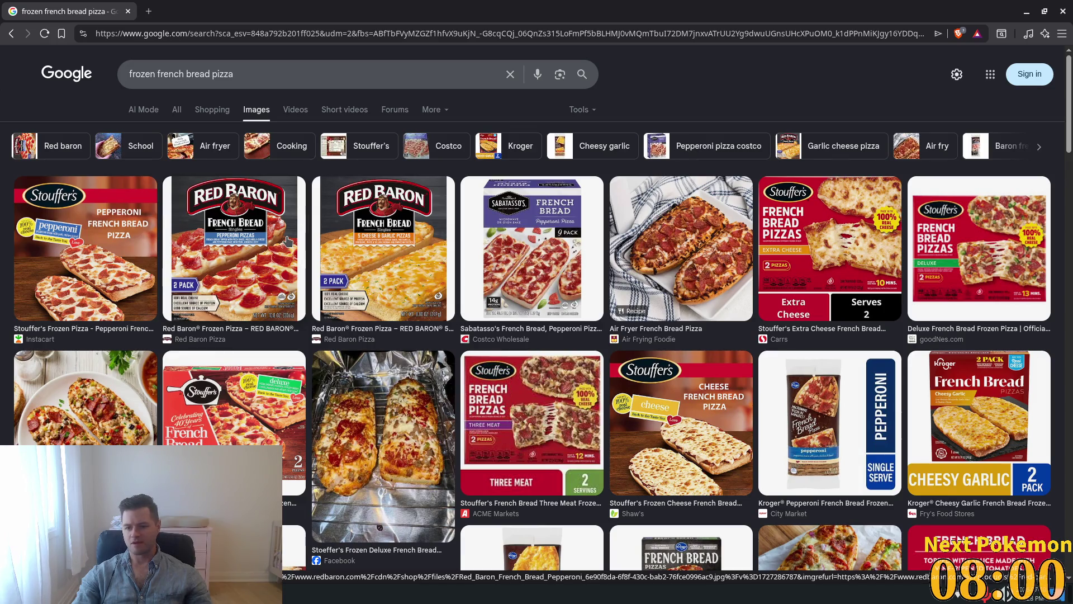
Step: Search 'frozen french bread pizza three meat' and preview the first Red Baron result
scroll(268, 273, down, 1)
scroll(289, 241, down, 2)
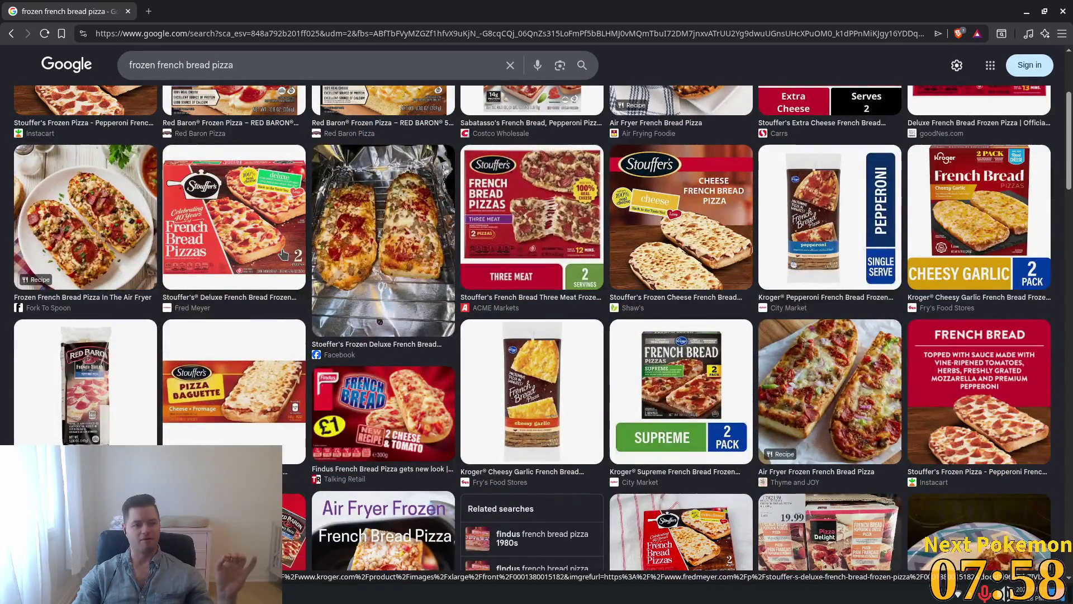
scroll(274, 274, down, 2)
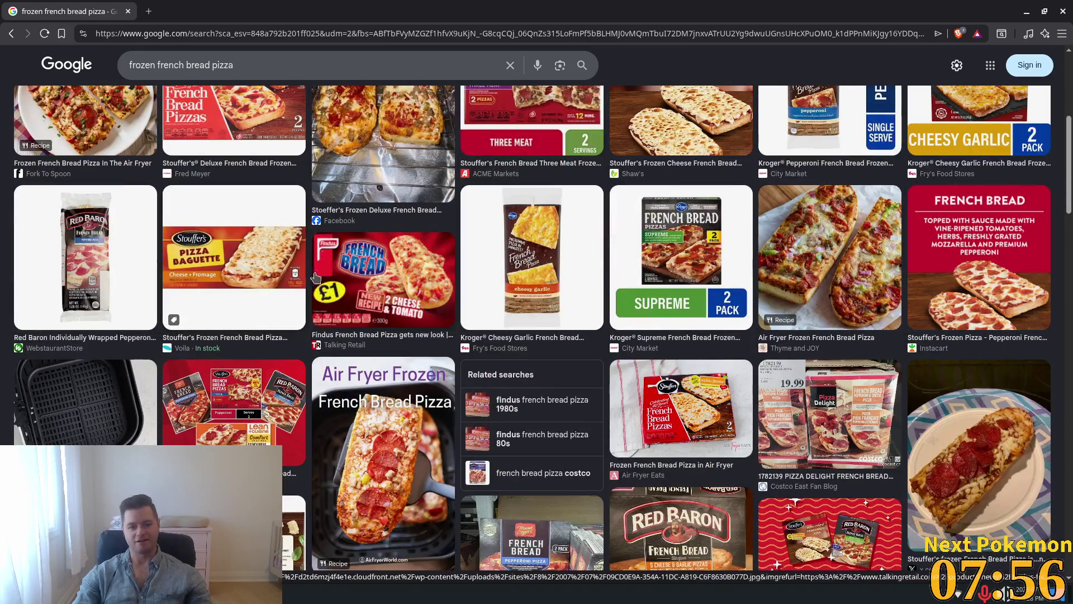
scroll(256, 297, up, 5)
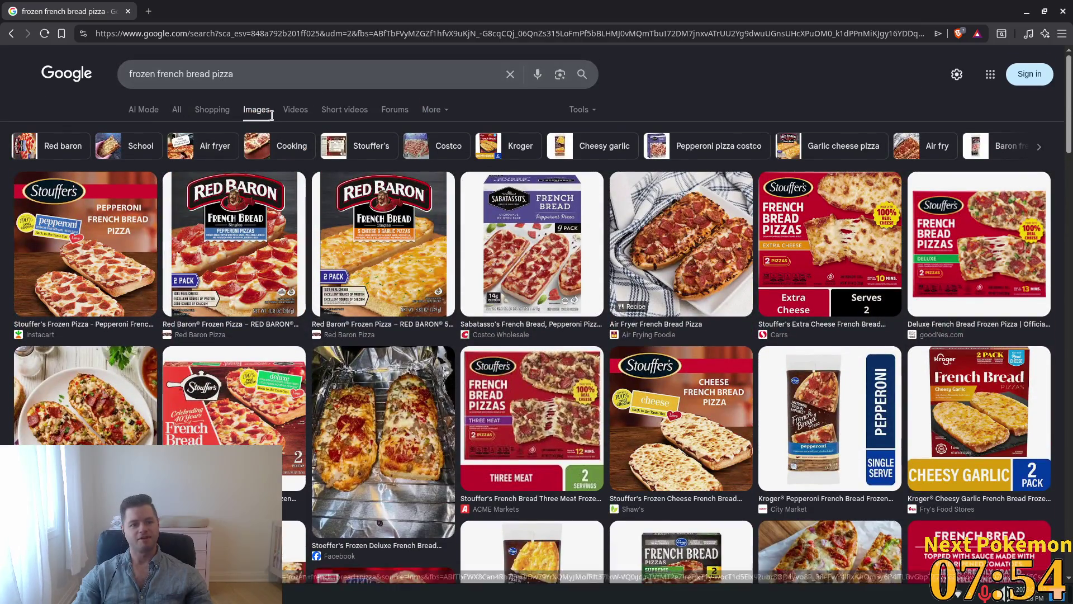
click(284, 71)
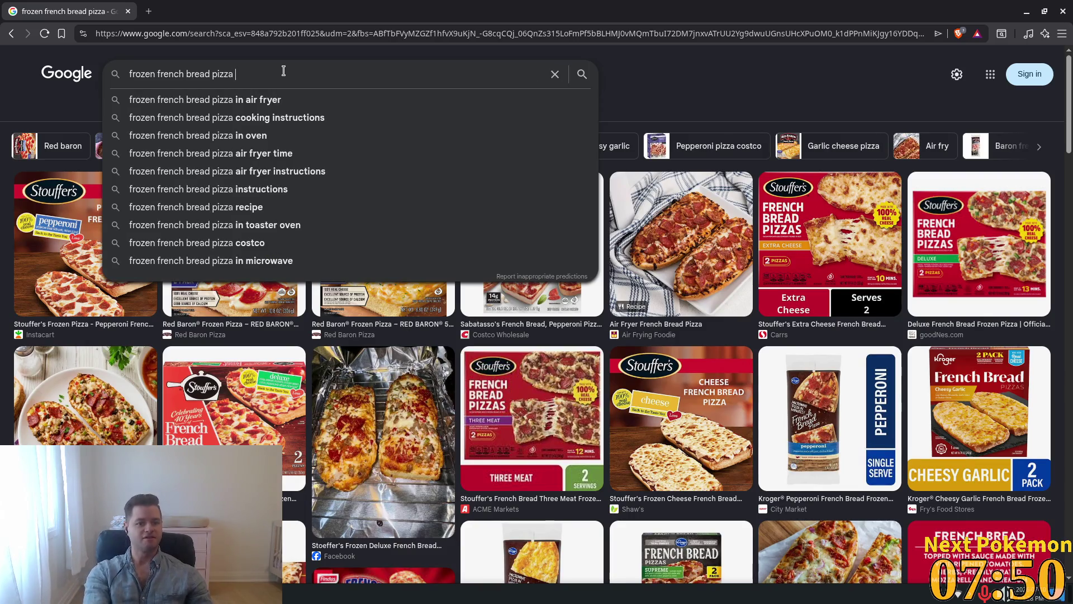
text(thre)
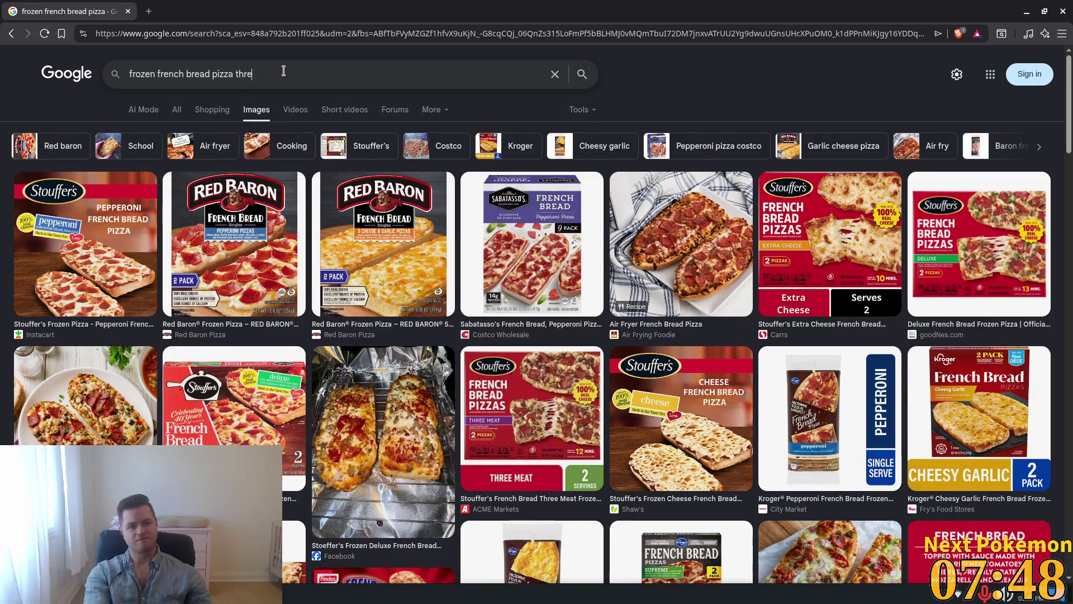
text(e meat)
key(Return)
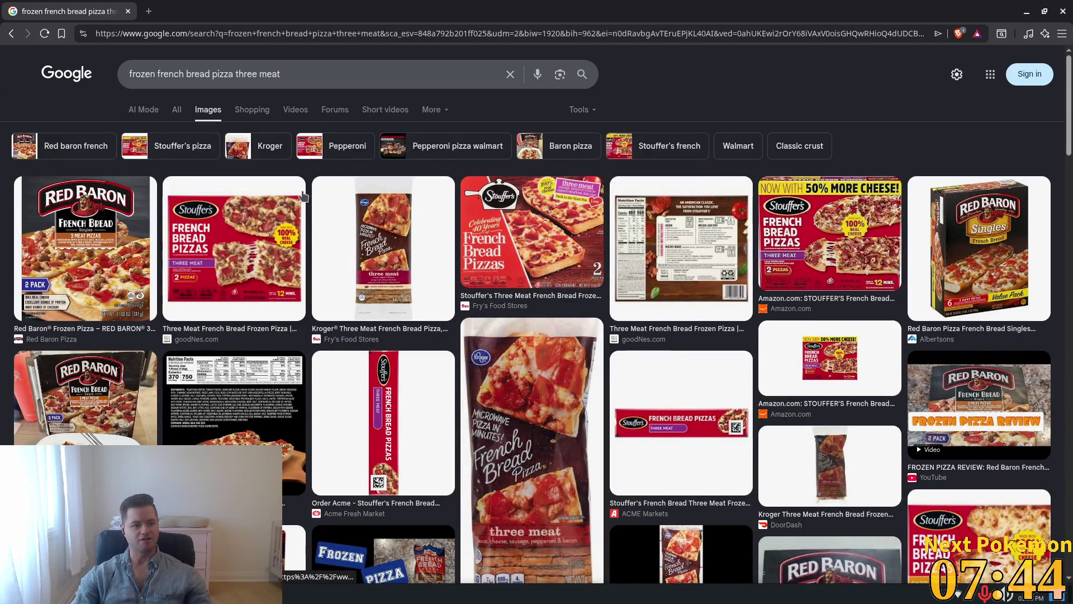
click(90, 248)
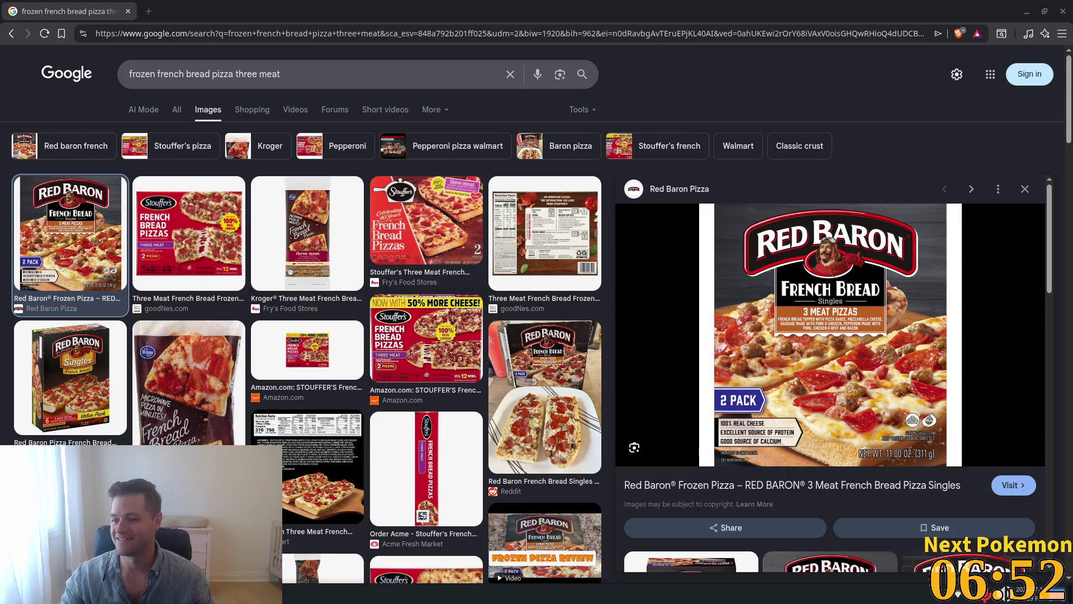
Step: Browse the Red Baron 3 Meat results, then return to the game's skill tree
scroll(421, 276, down, 5)
scroll(421, 276, down, 10)
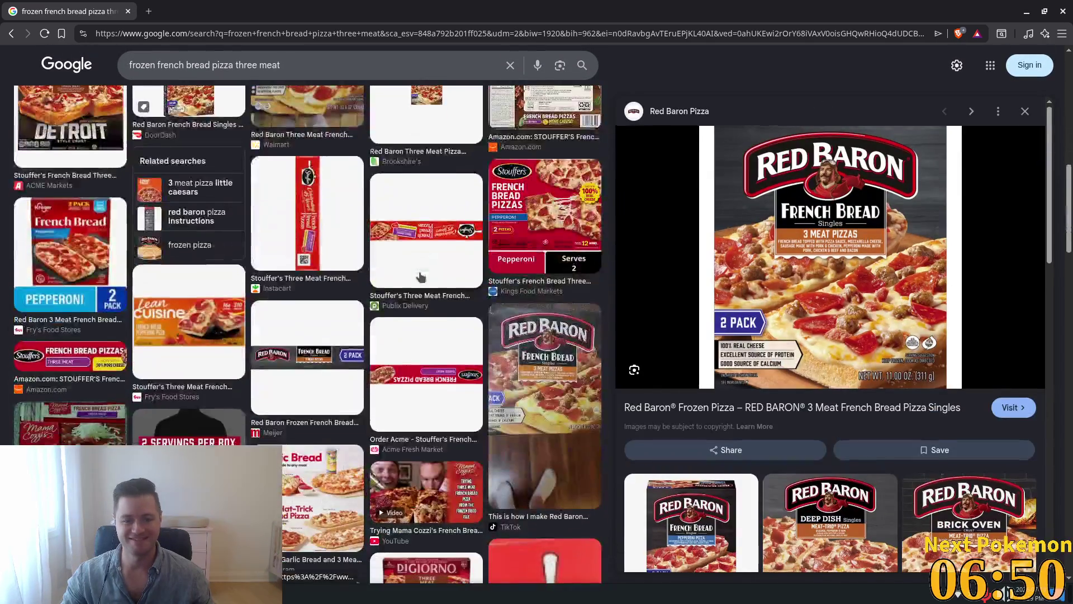
scroll(420, 276, down, 10)
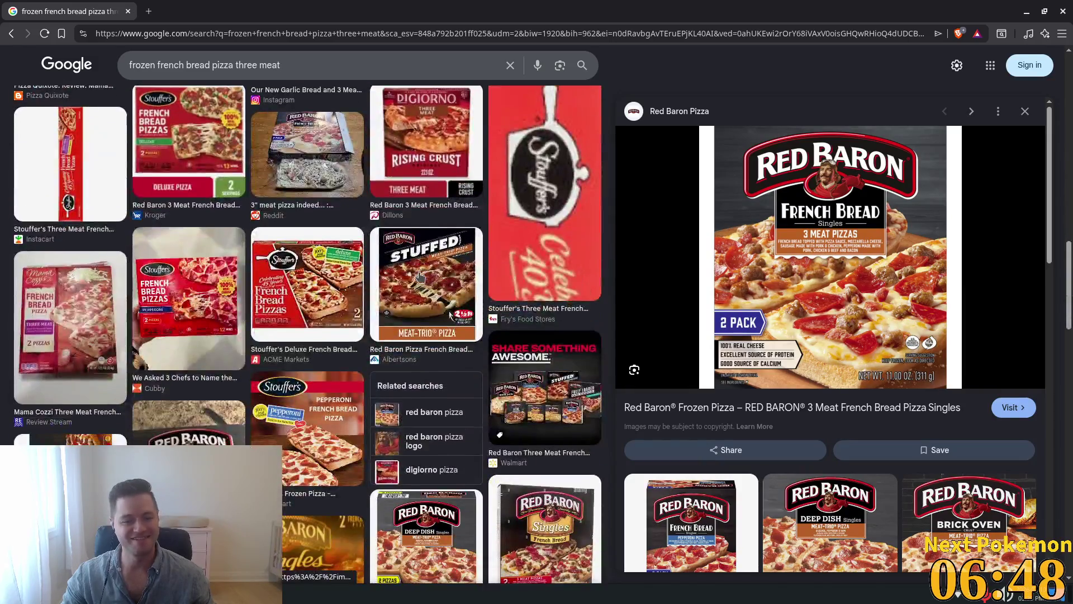
scroll(539, 283, up, 5)
scroll(539, 282, up, 10)
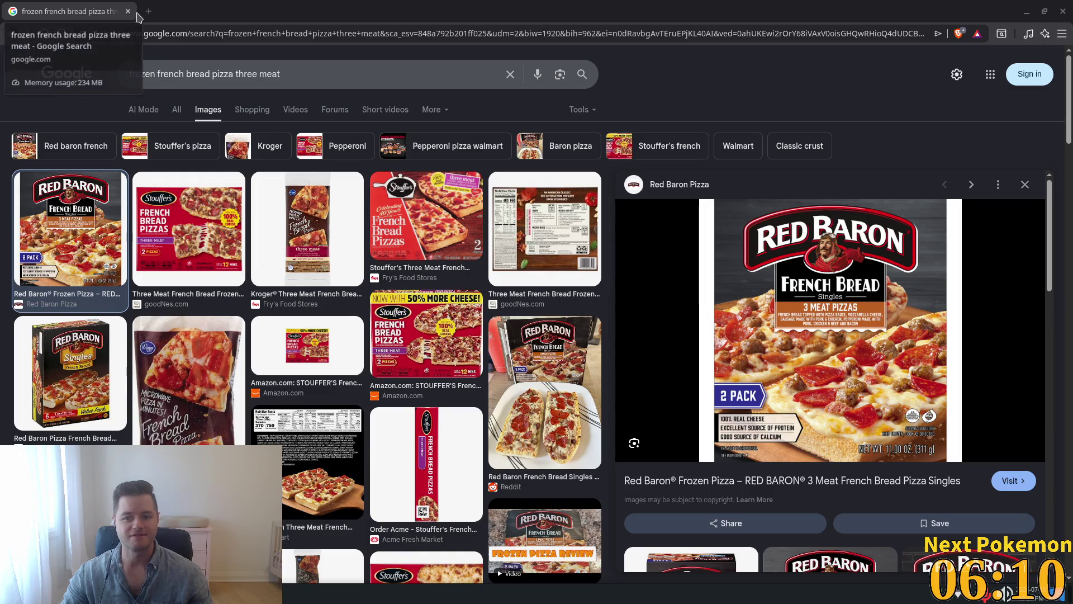
key(alt+Tab)
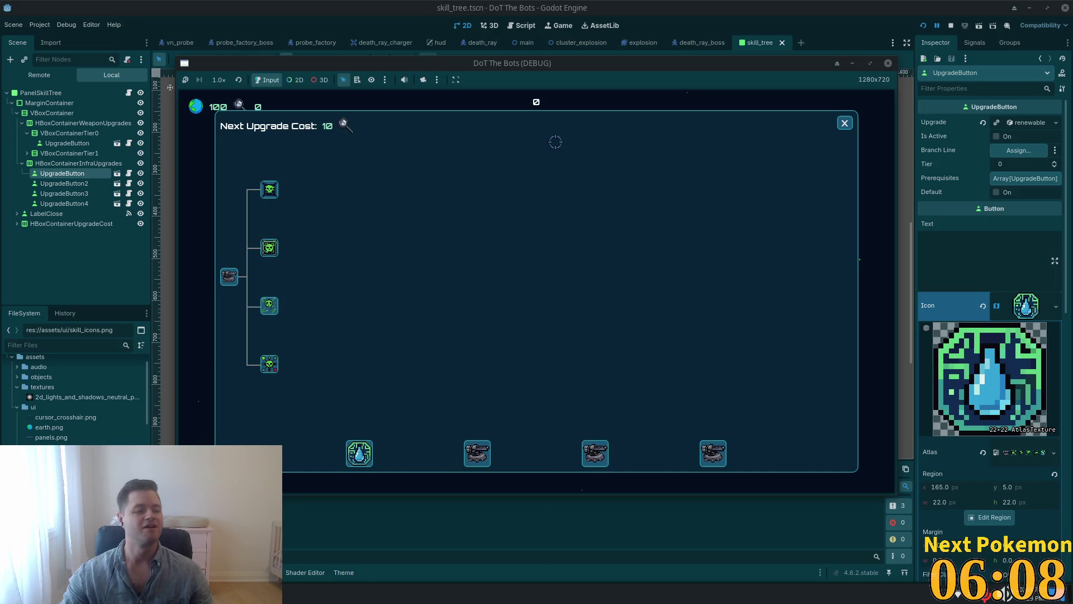